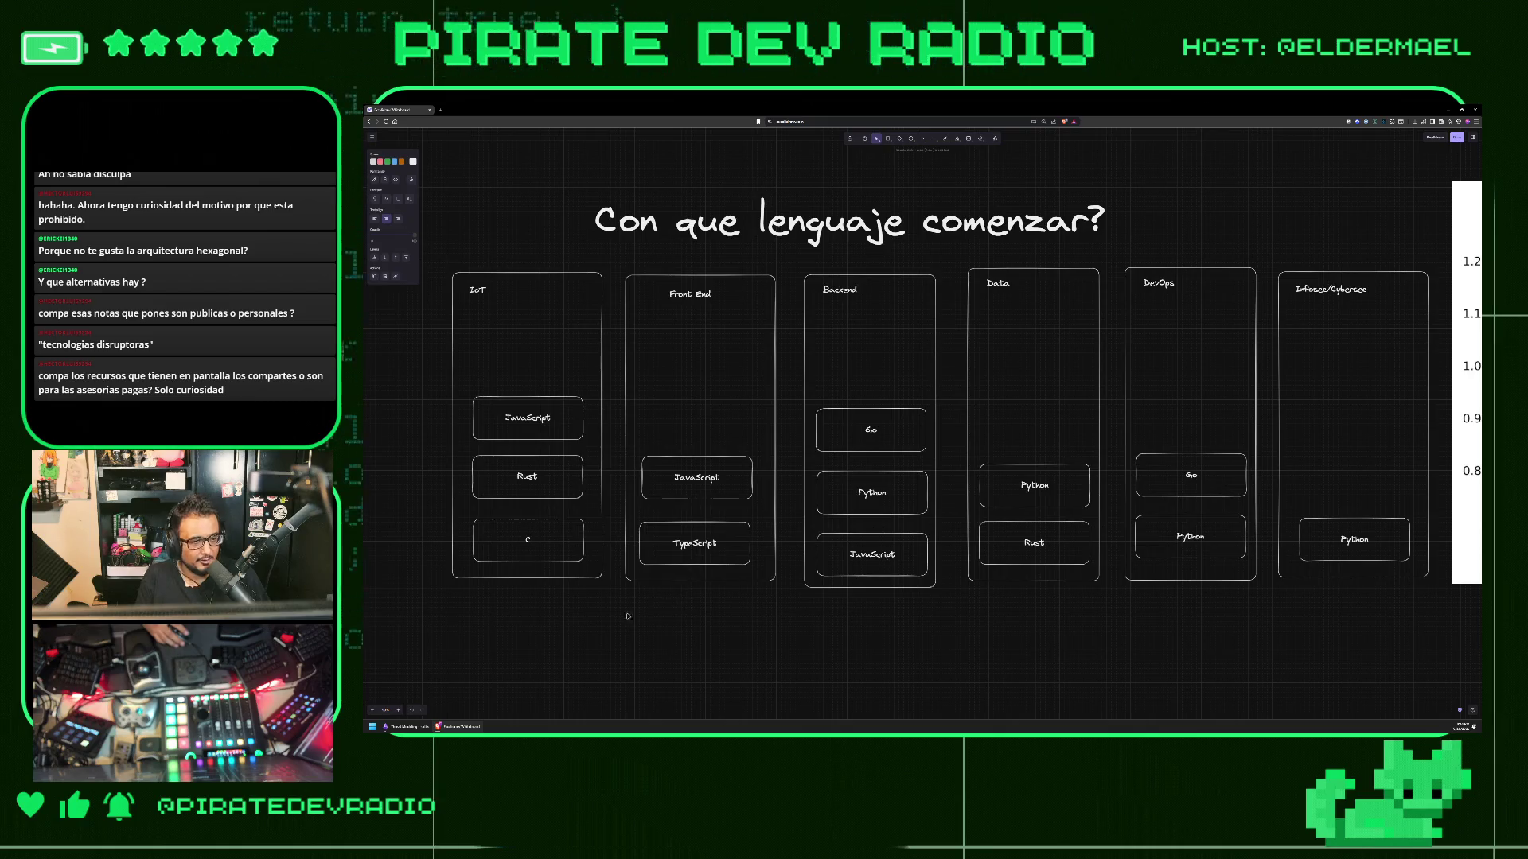
# - Relabel the third box in the IoT column as C
pyautogui.moveTo(420, 636); pyautogui.dragTo(608, 240)
pyautogui.press('Escape')
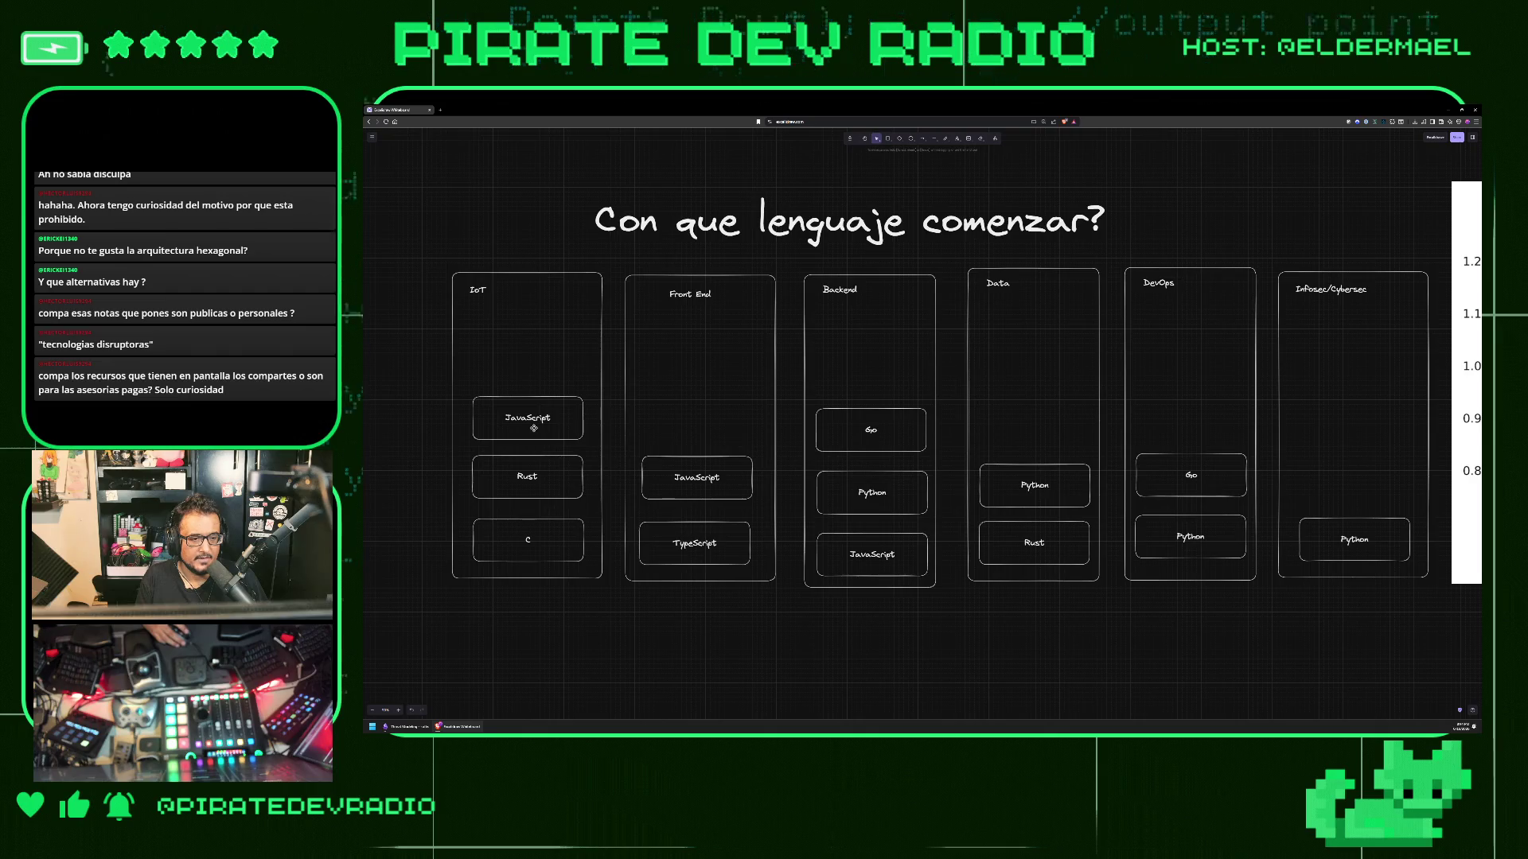
pyautogui.click(532, 433)
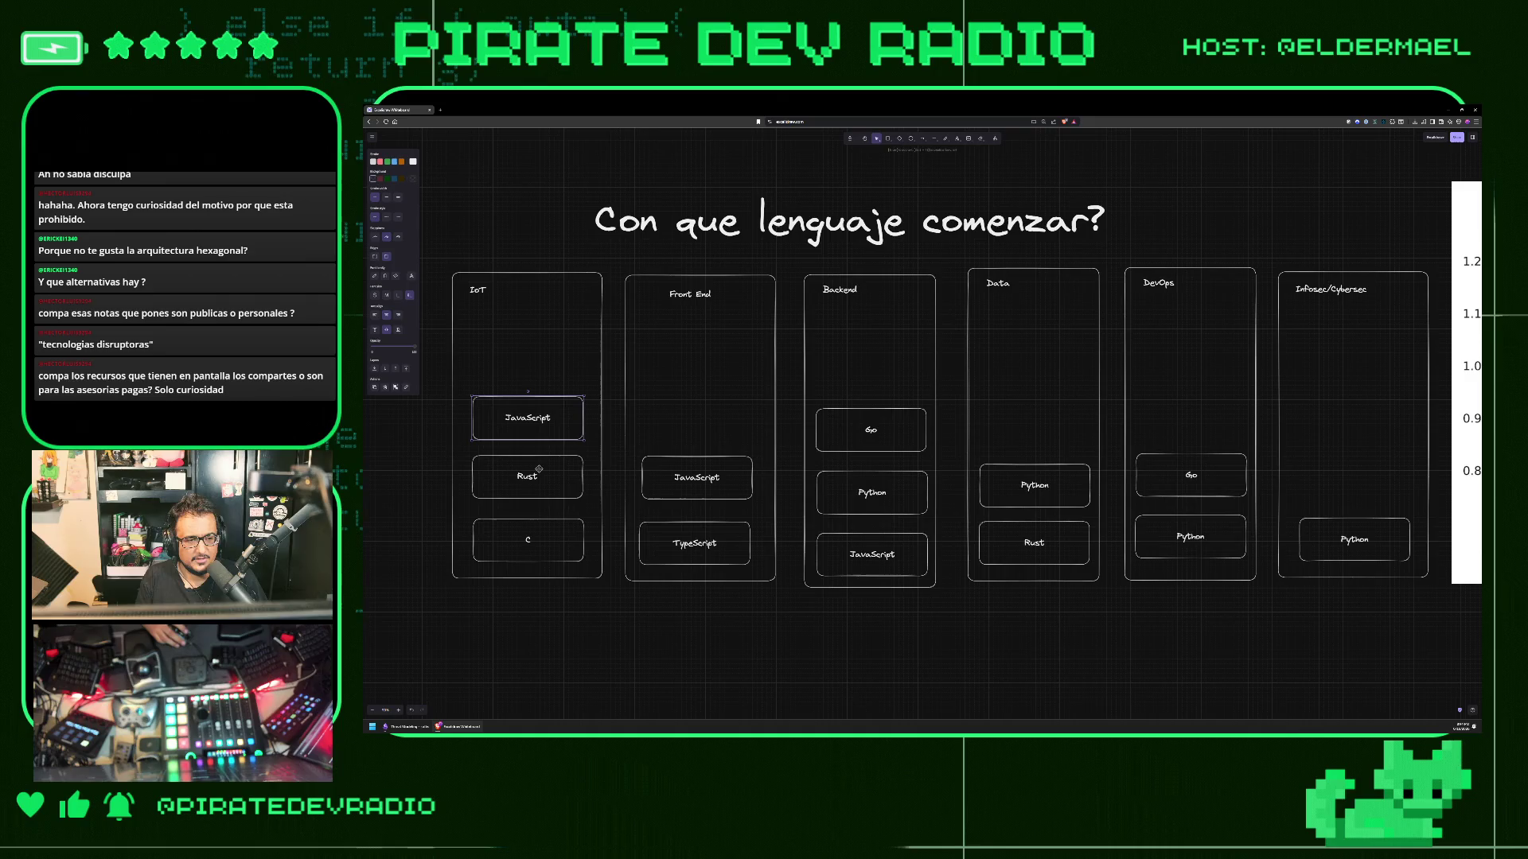
pyautogui.click(539, 471)
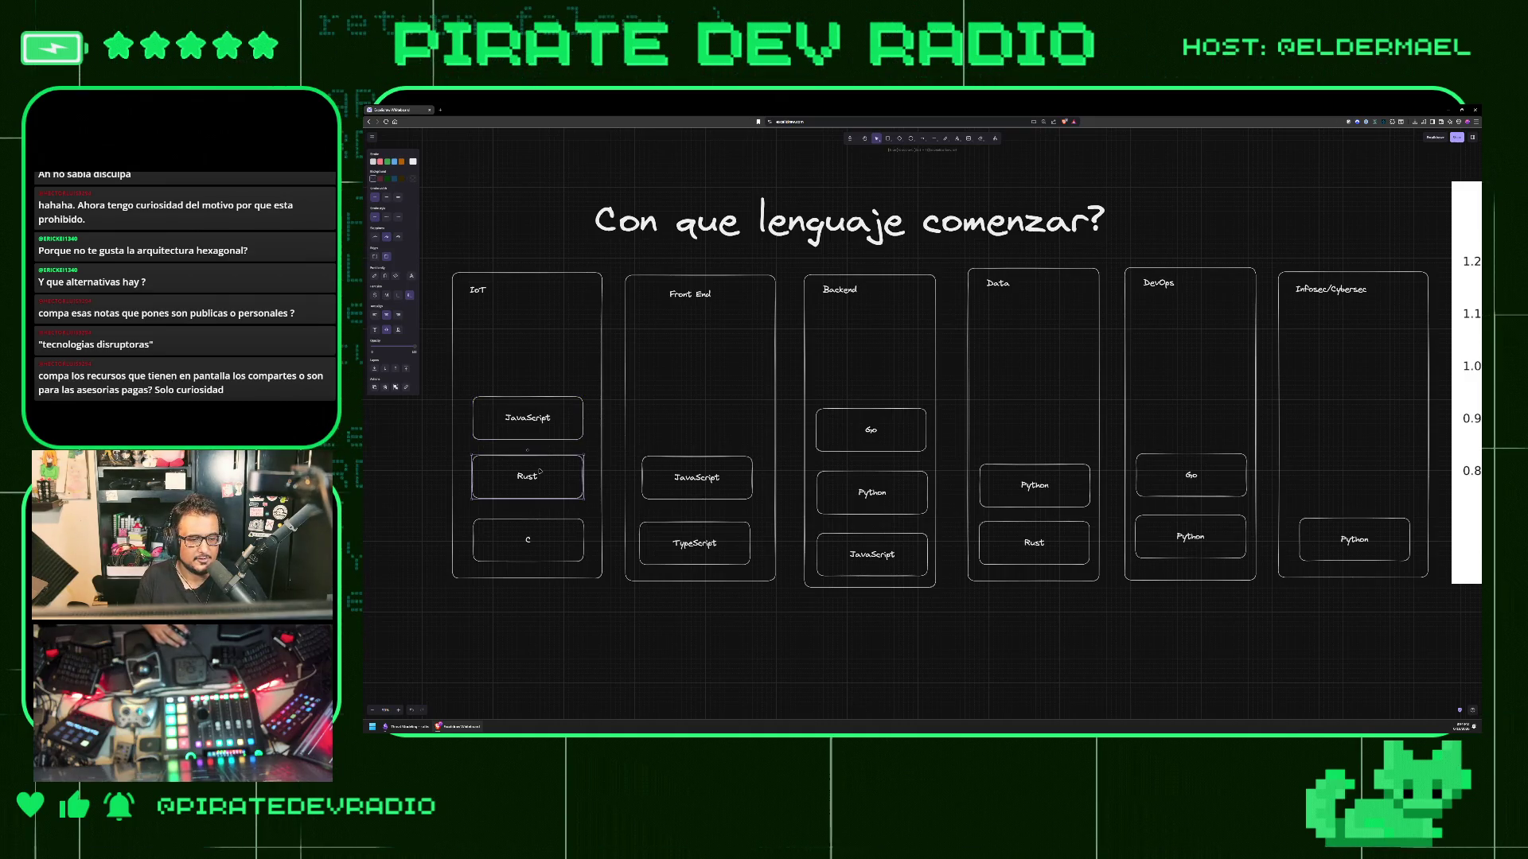
pyautogui.doubleClick(526, 538)
pyautogui.write('C')
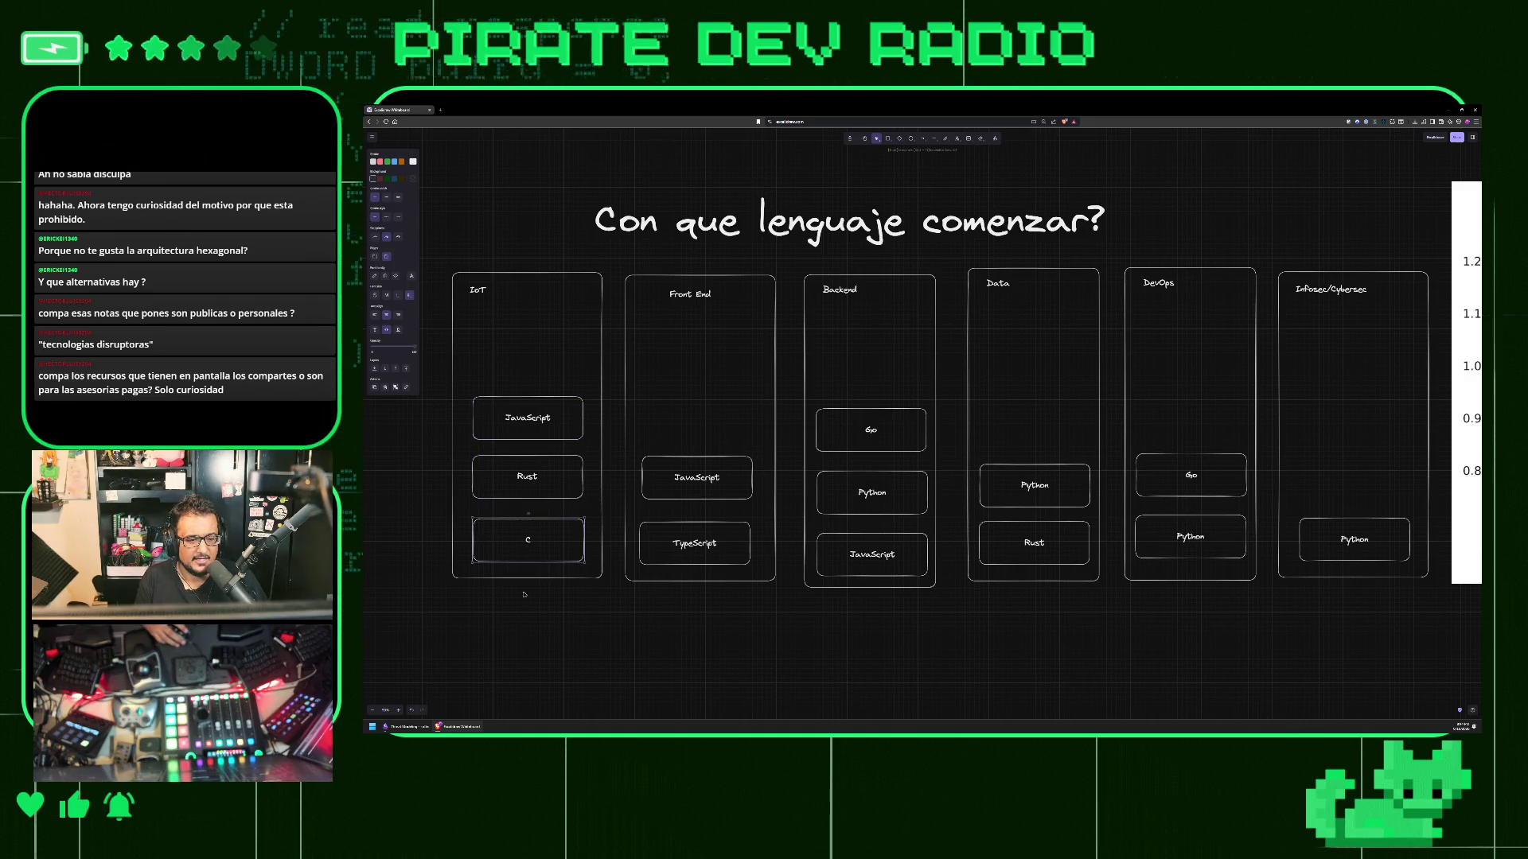
pyautogui.click(390, 633)
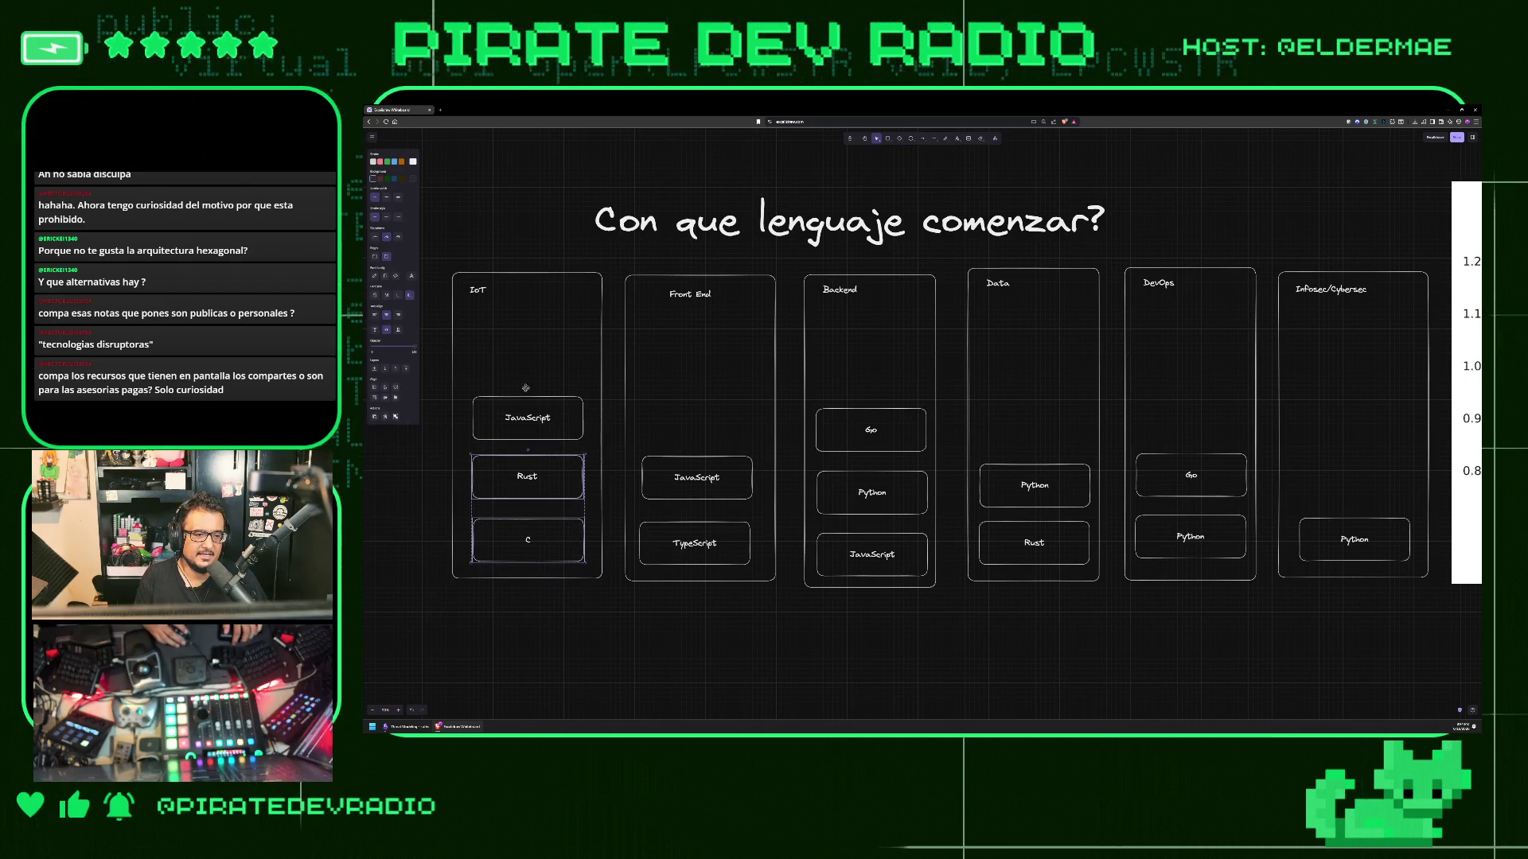
# - Select and check boxes across the IoT, Front End, Backend and Data columns
pyautogui.moveTo(424, 372); pyautogui.dragTo(621, 458)
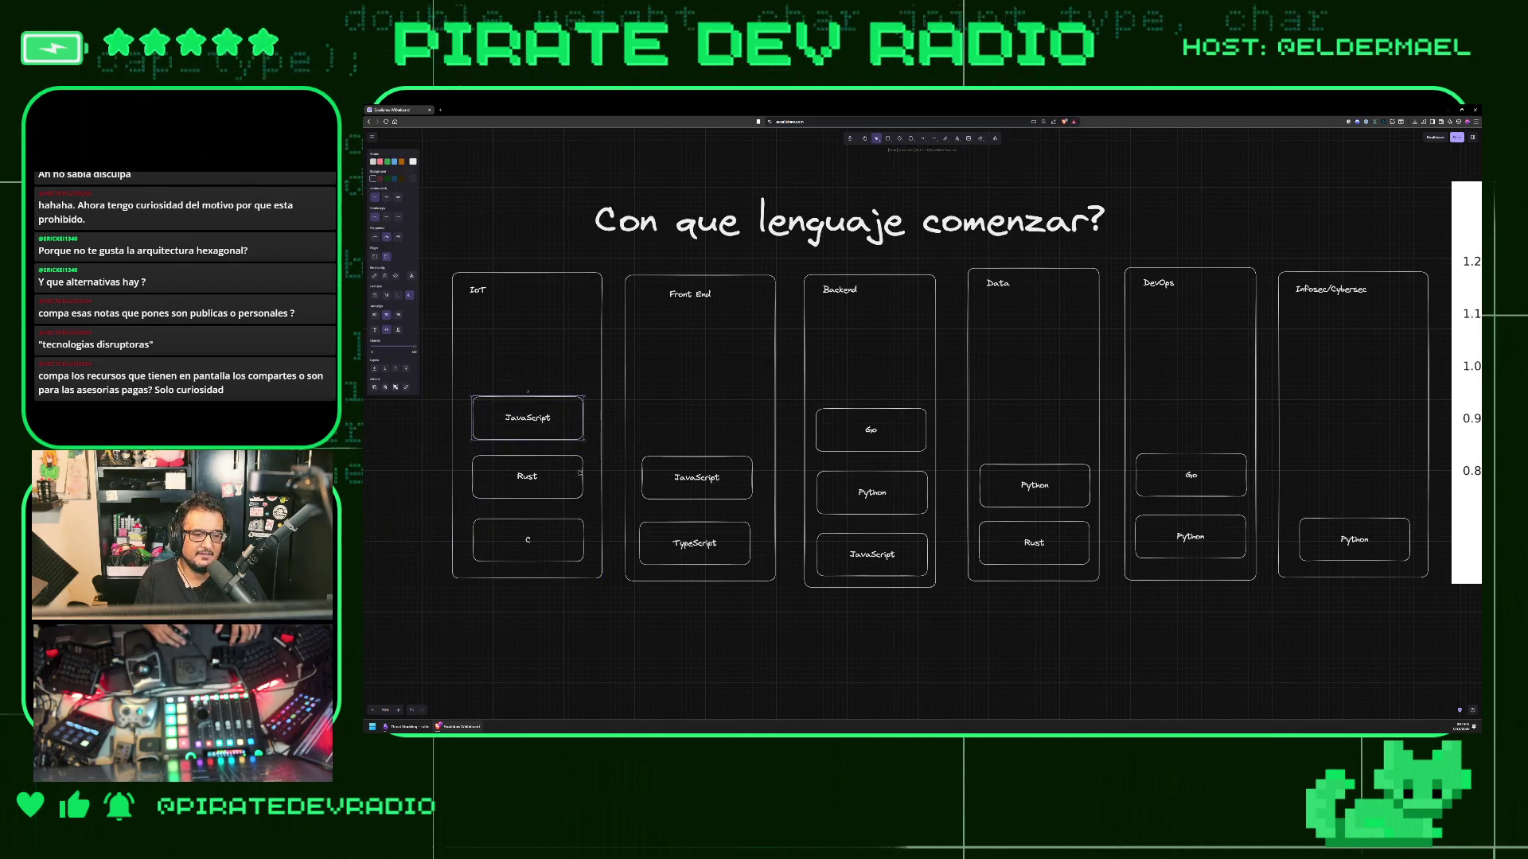
pyautogui.click(515, 493)
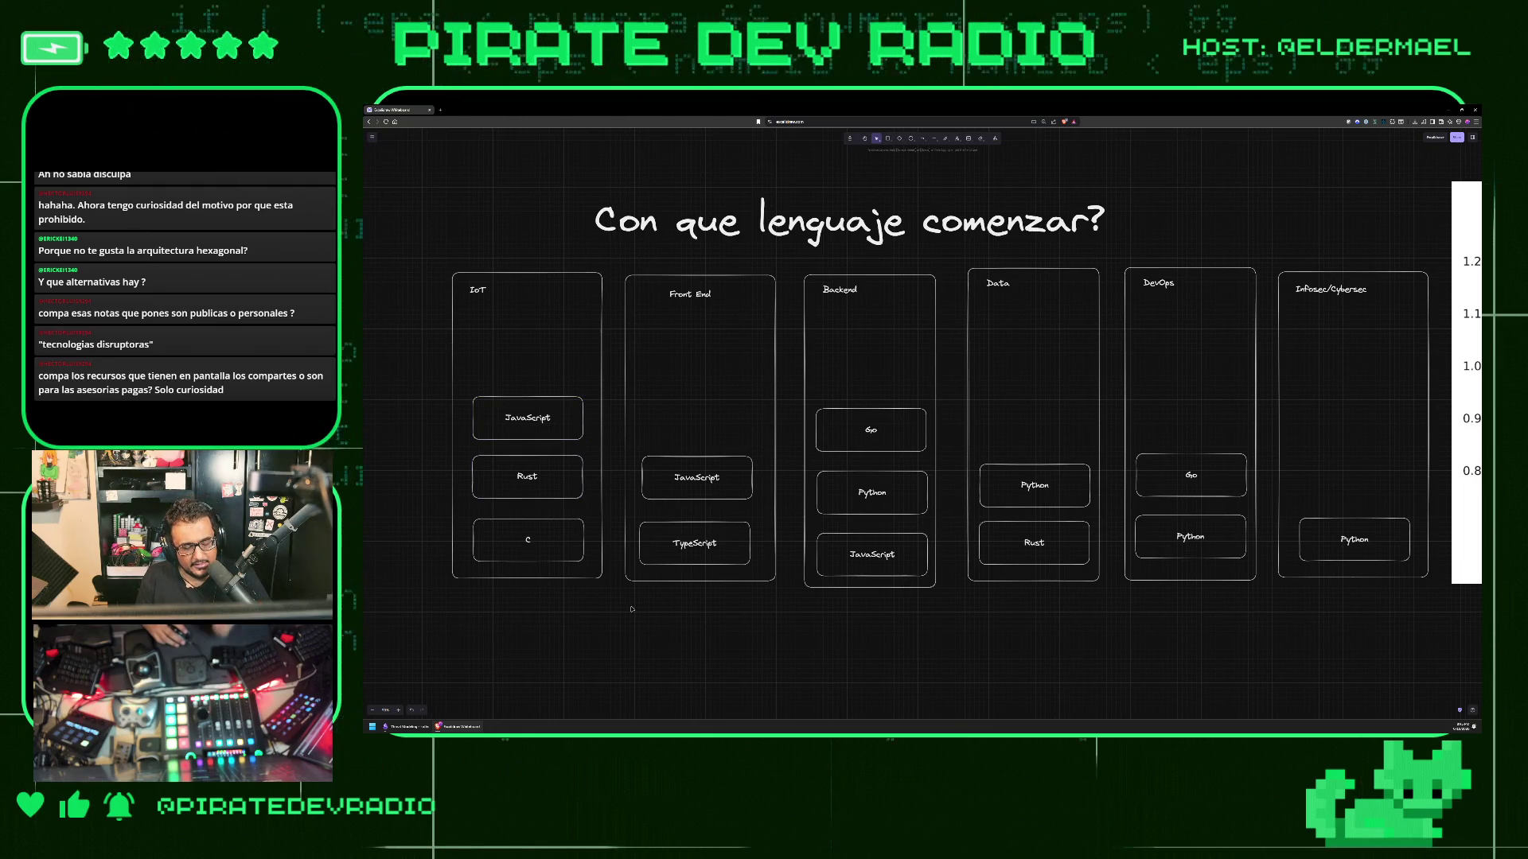
pyautogui.moveTo(637, 568)
pyautogui.mouseDown()
pyautogui.moveTo(756, 510)
pyautogui.moveTo(760, 450)
pyautogui.mouseUp()
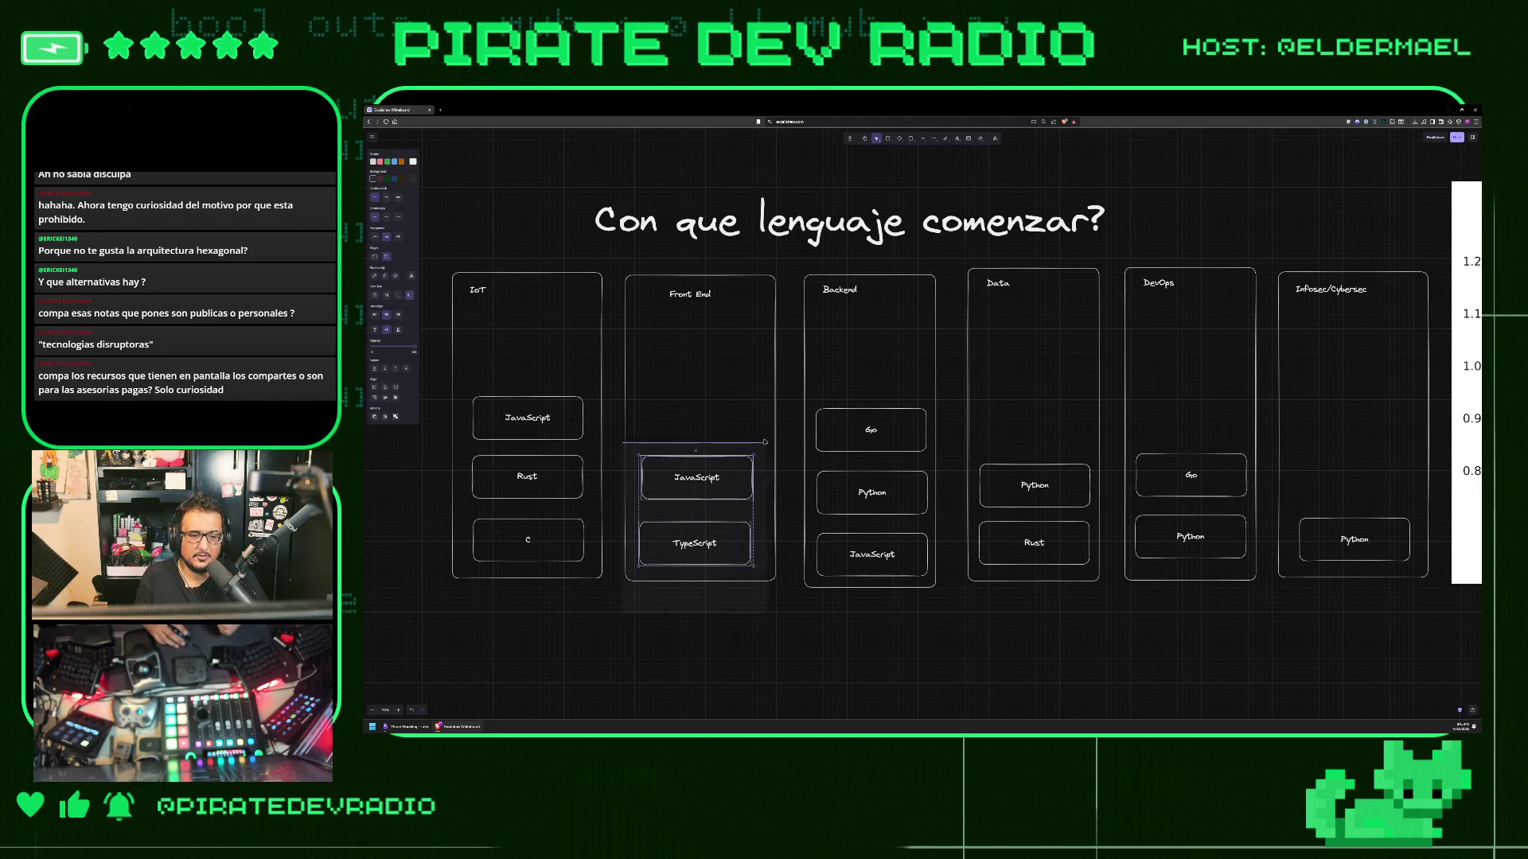
pyautogui.click(786, 614)
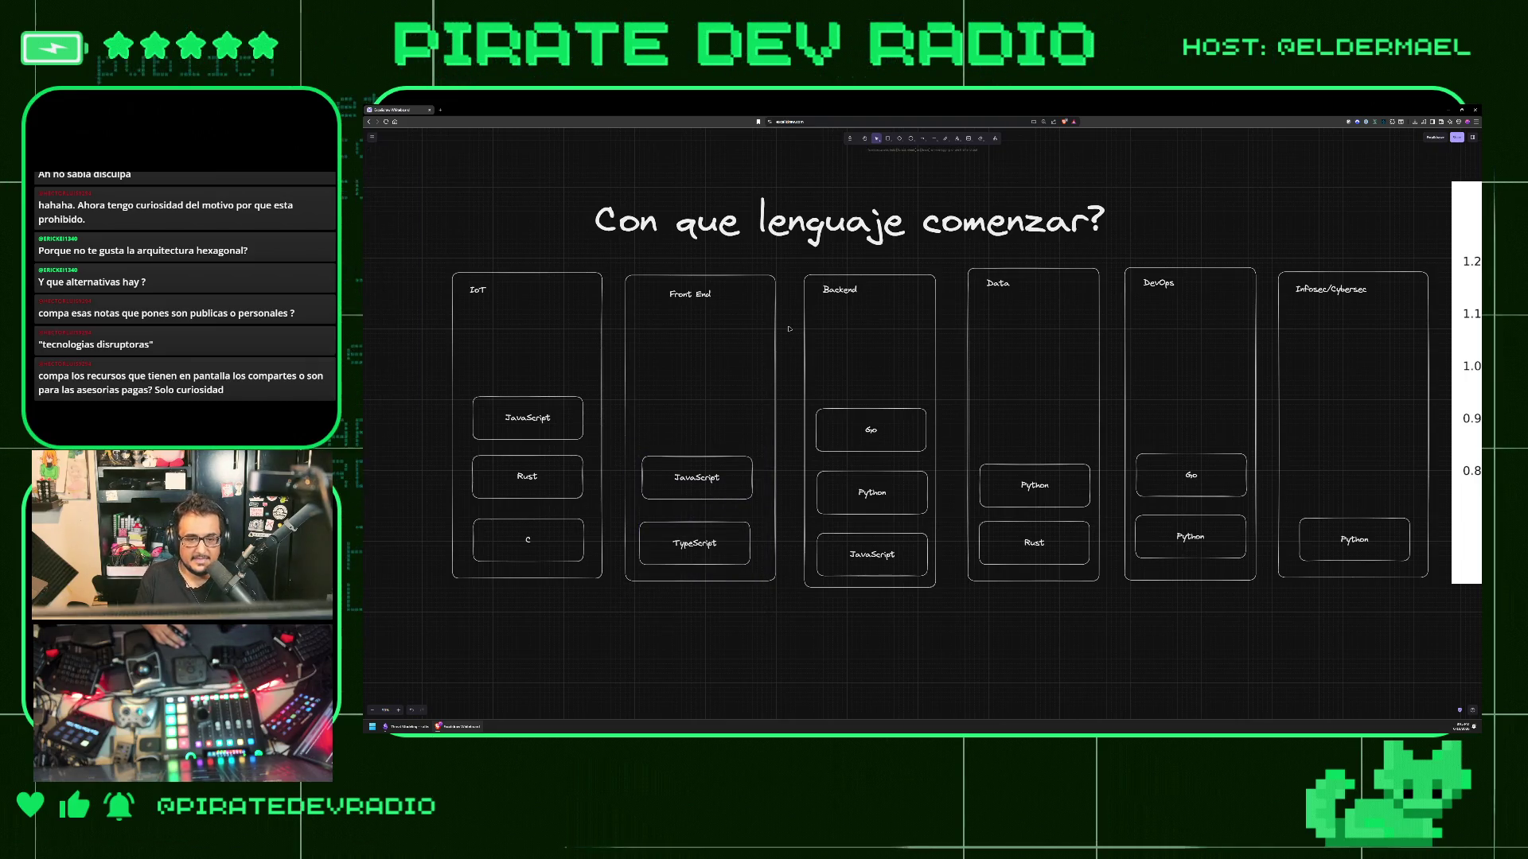
pyautogui.moveTo(791, 362)
pyautogui.mouseDown()
pyautogui.moveTo(961, 458)
pyautogui.moveTo(948, 480)
pyautogui.moveTo(961, 472)
pyautogui.mouseUp()
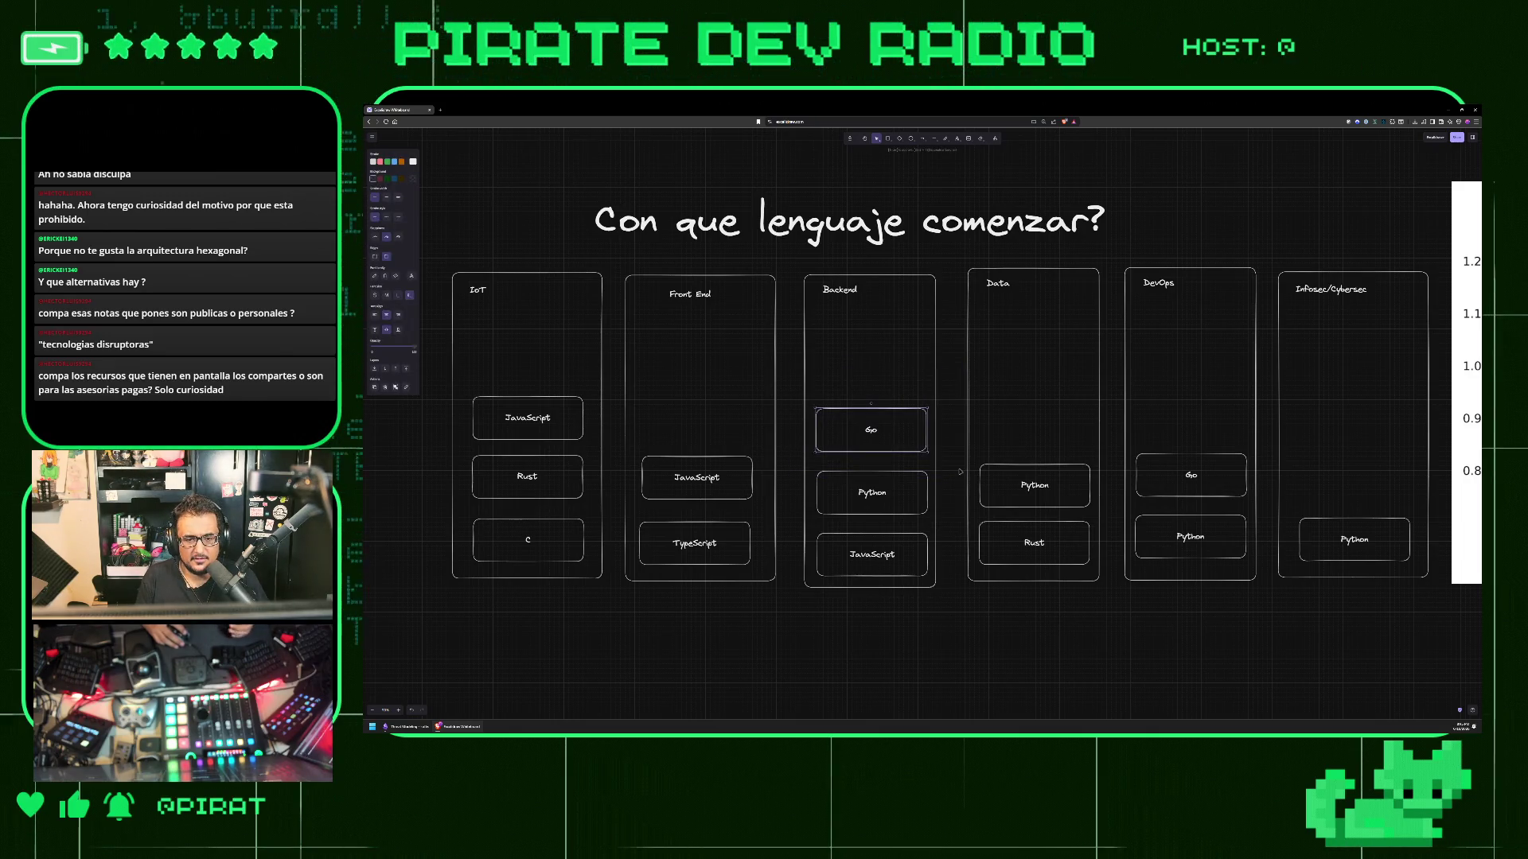
pyautogui.click(960, 471)
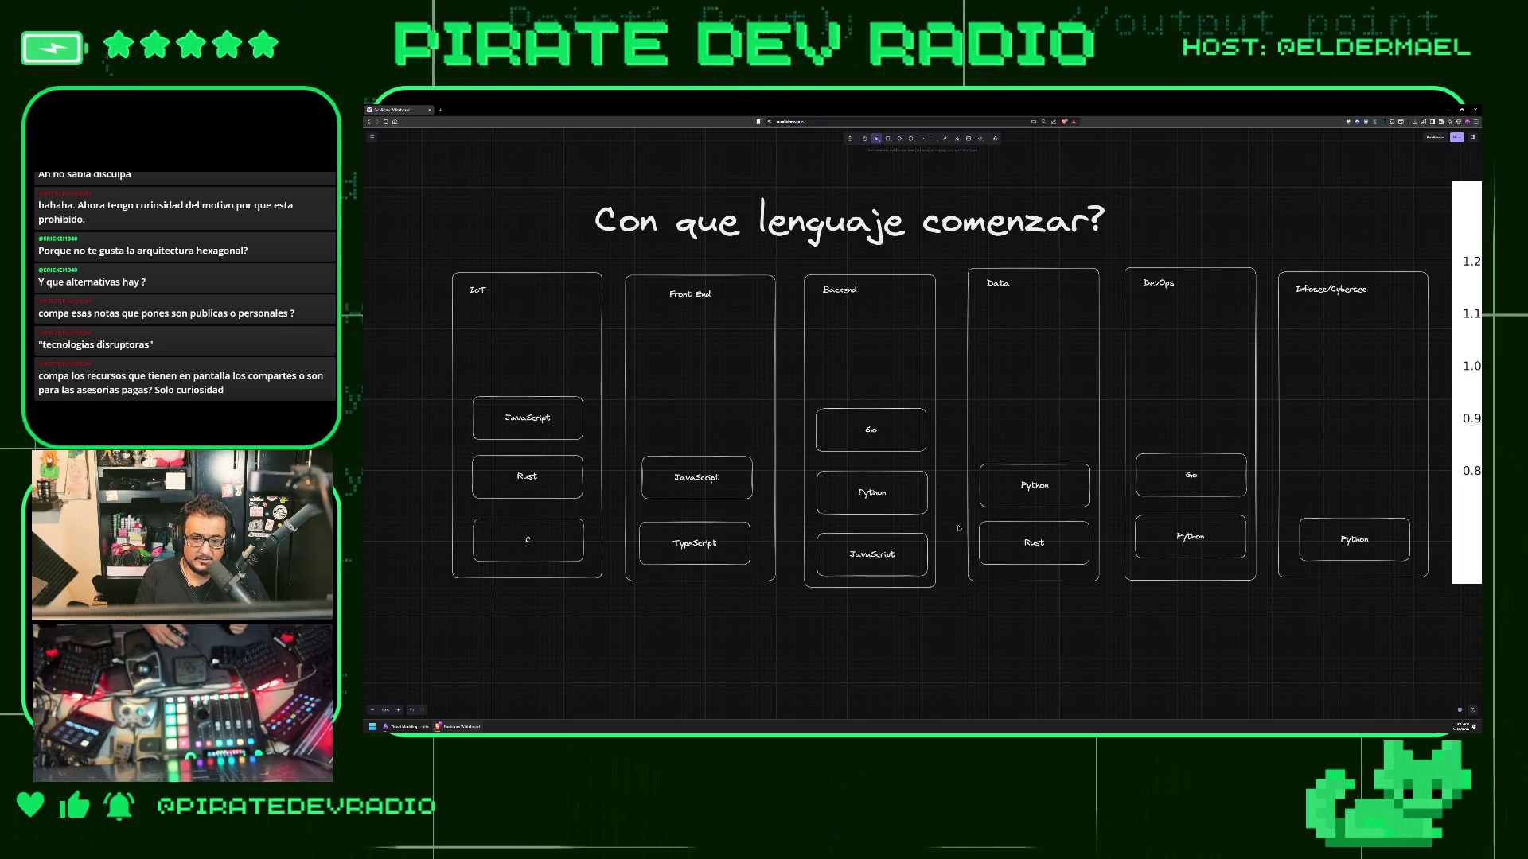
pyautogui.moveTo(952, 437); pyautogui.dragTo(1109, 519)
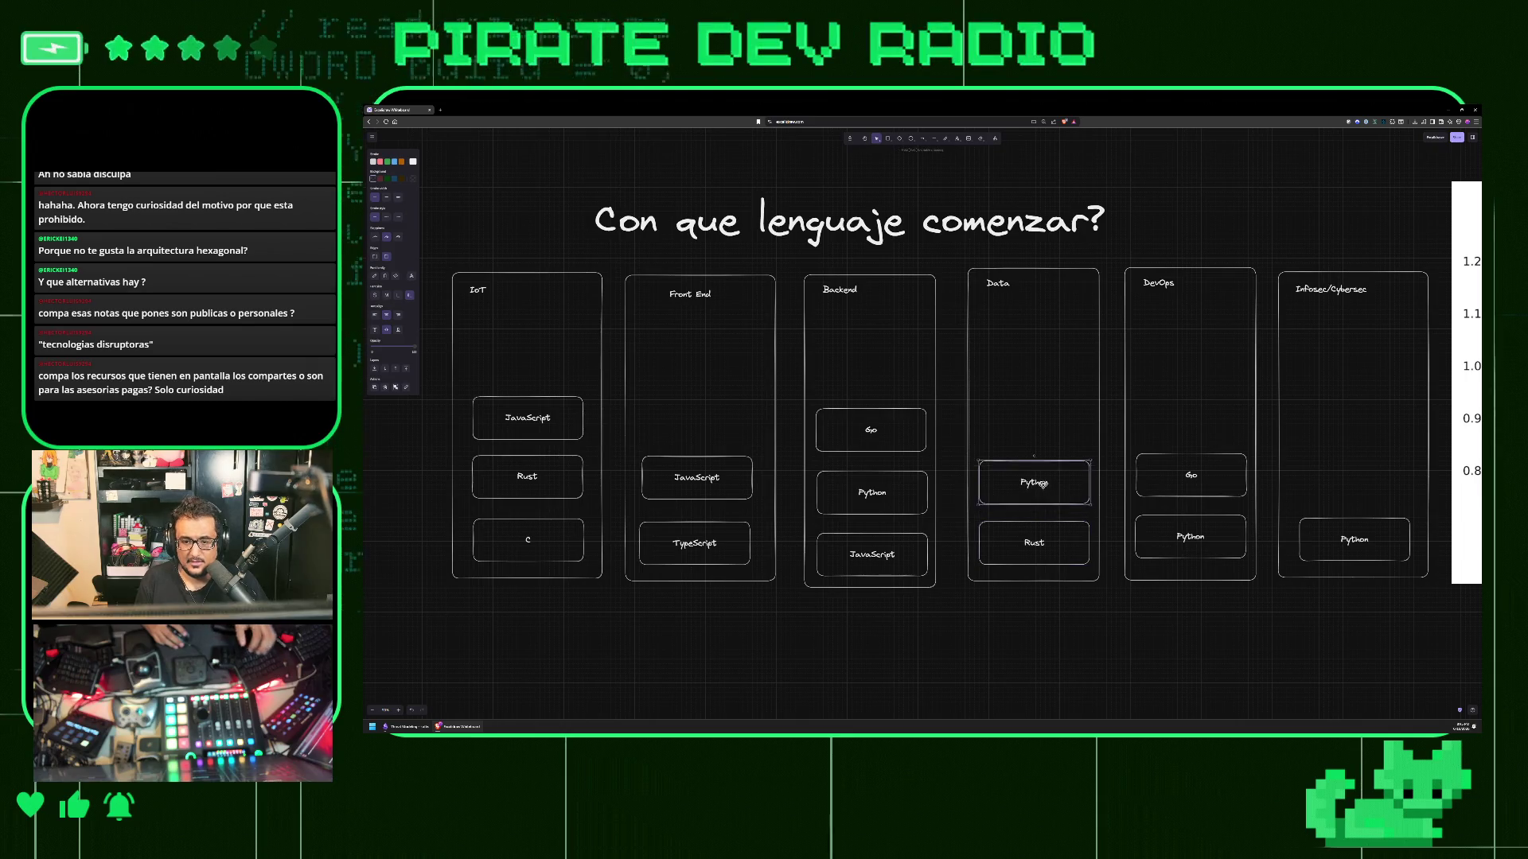
# - Shift Data's Python and Rust boxes up and paste a copy of the IoT C box below Rust
pyautogui.moveTo(1042, 484); pyautogui.dragTo(1044, 433)
pyautogui.moveTo(1029, 535); pyautogui.dragTo(1029, 478)
pyautogui.click(528, 539)
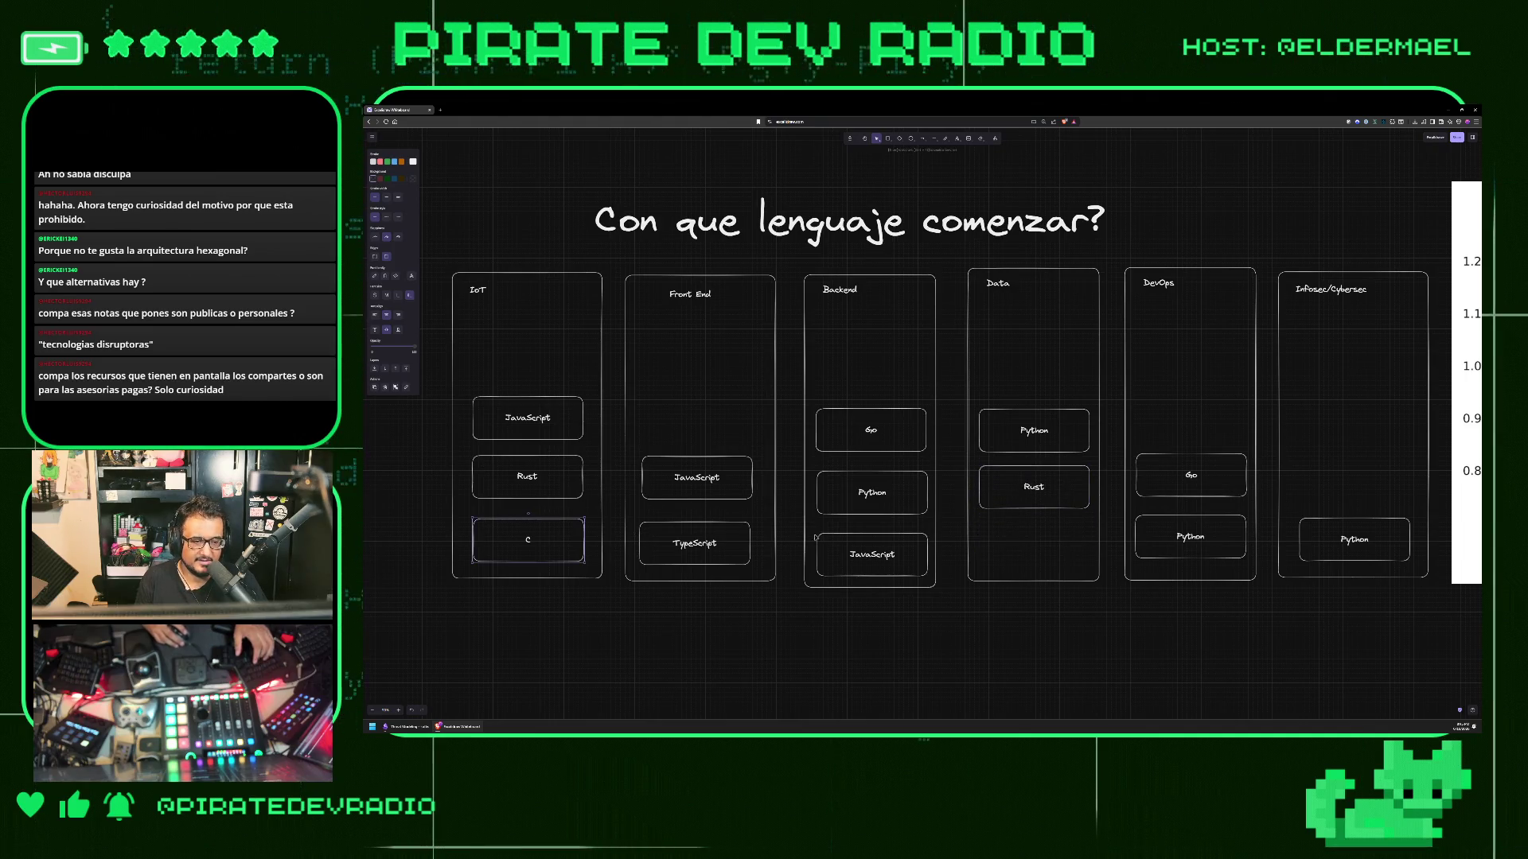
pyautogui.hotkey('ctrl', 'c')
pyautogui.hotkey('ctrl', 'v')
pyautogui.moveTo(815, 538)
pyautogui.mouseDown()
pyautogui.moveTo(1051, 542)
pyautogui.moveTo(1042, 554)
pyautogui.mouseUp()
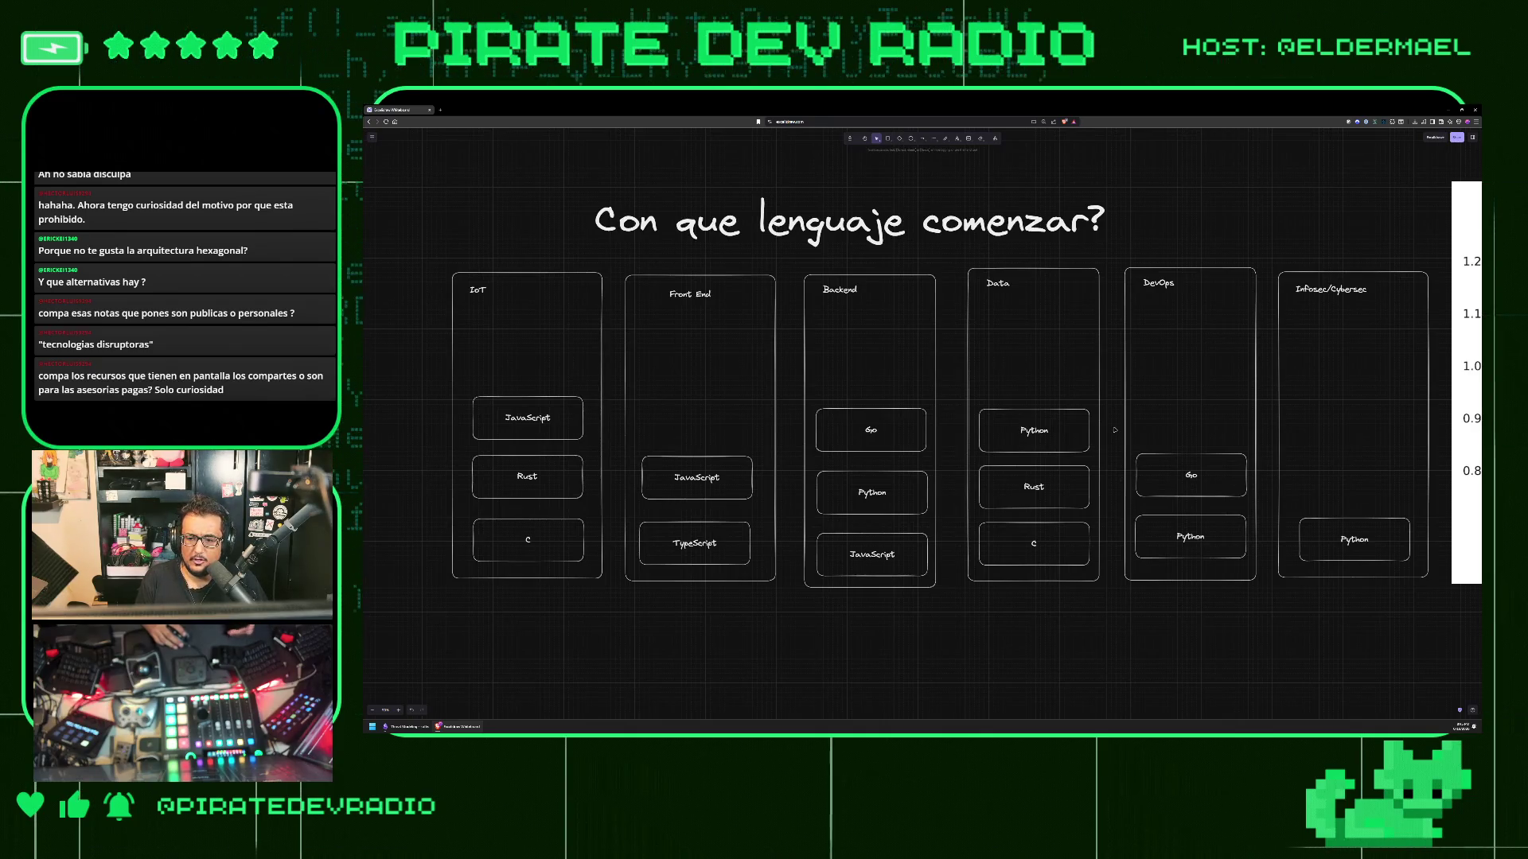
pyautogui.moveTo(1251, 495)
pyautogui.mouseDown()
pyautogui.moveTo(1271, 507)
pyautogui.moveTo(1269, 598)
pyautogui.mouseUp()
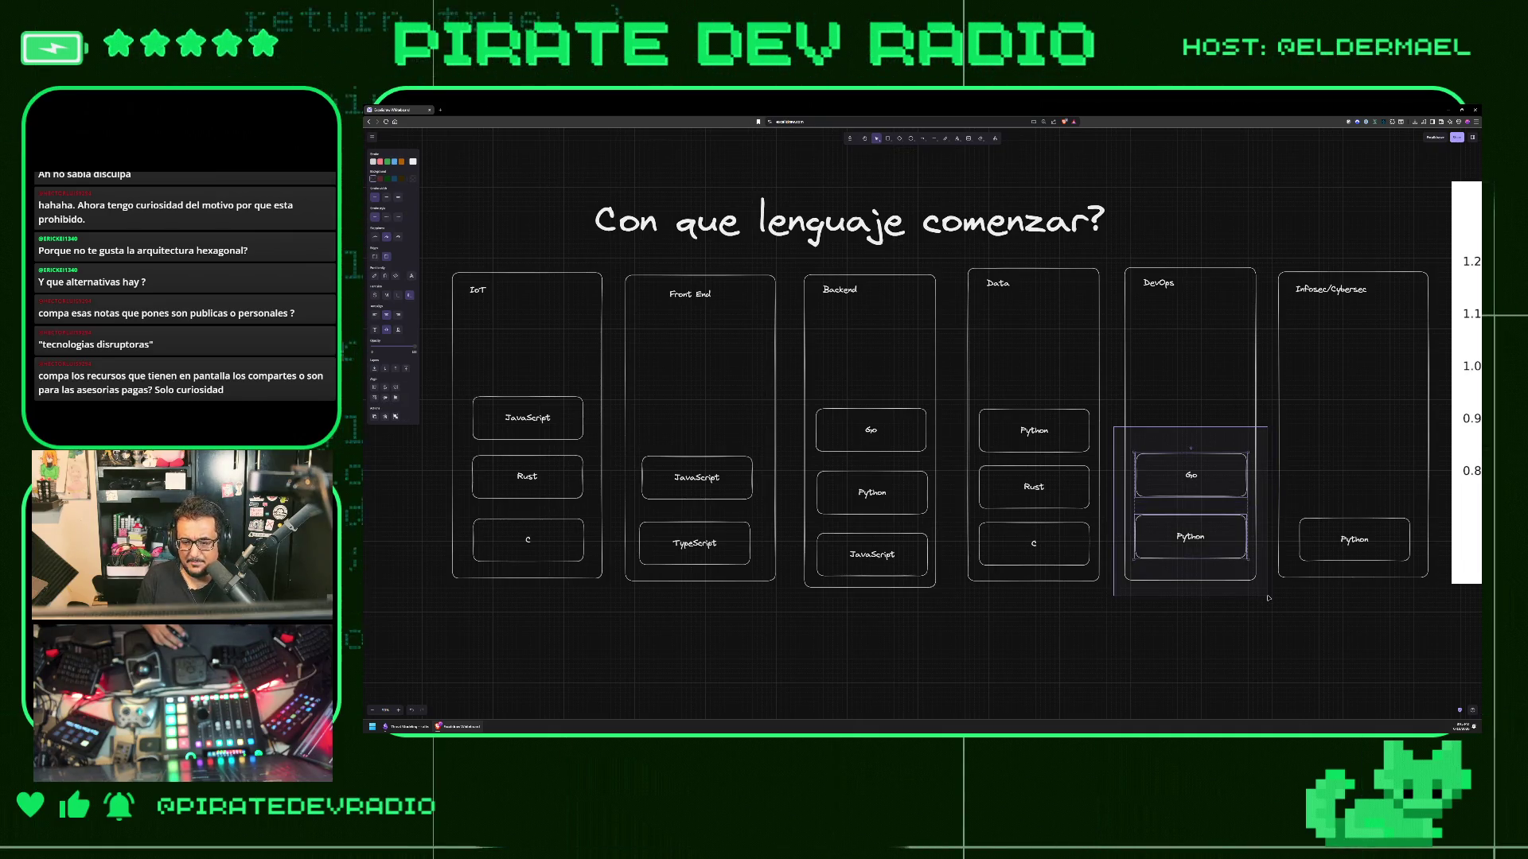
pyautogui.click(1270, 598)
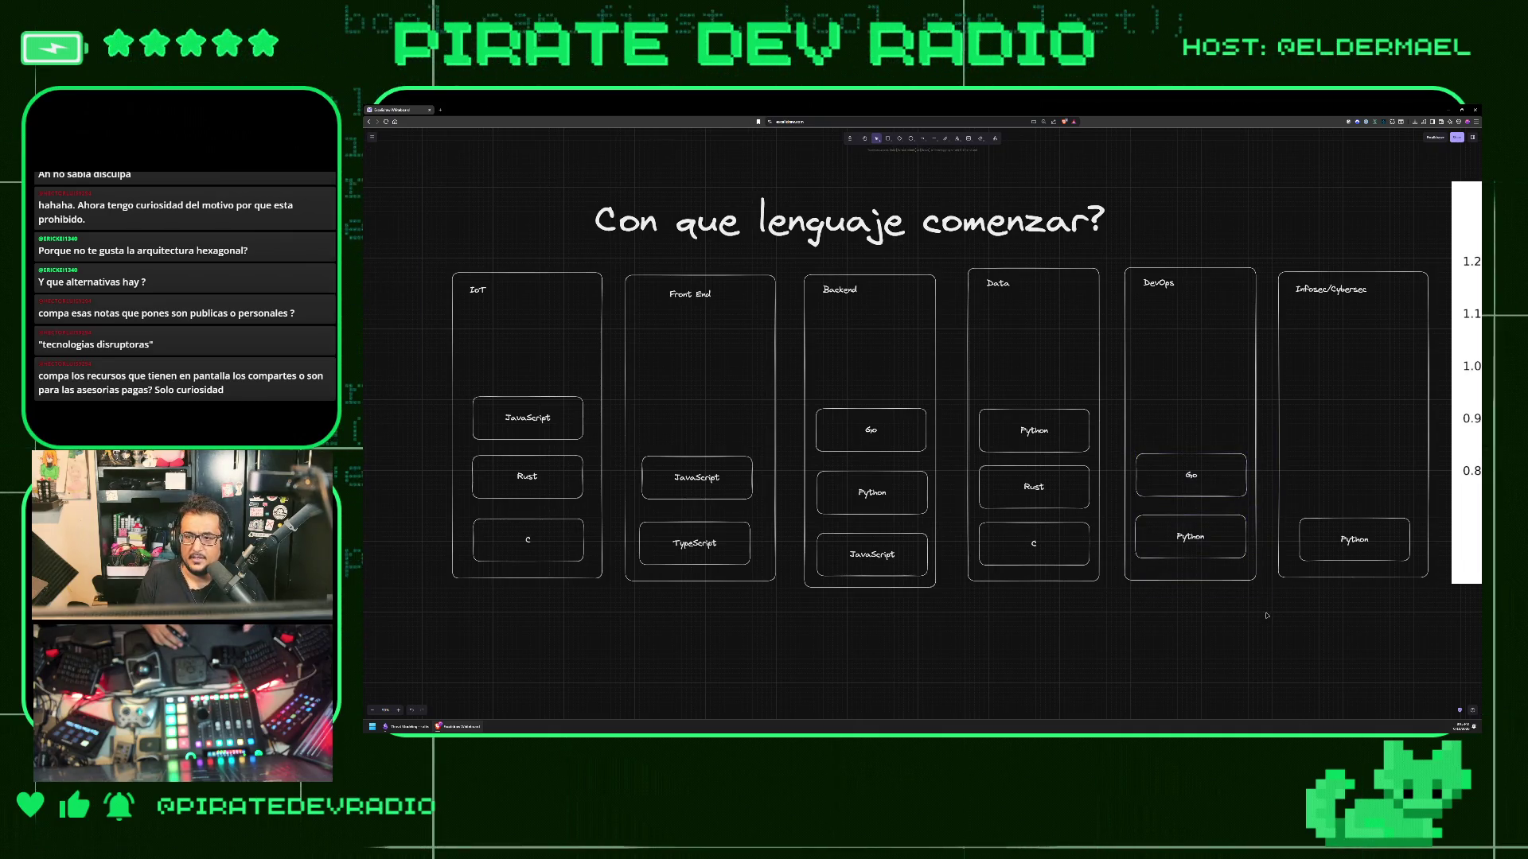
pyautogui.moveTo(1291, 603); pyautogui.dragTo(1441, 486)
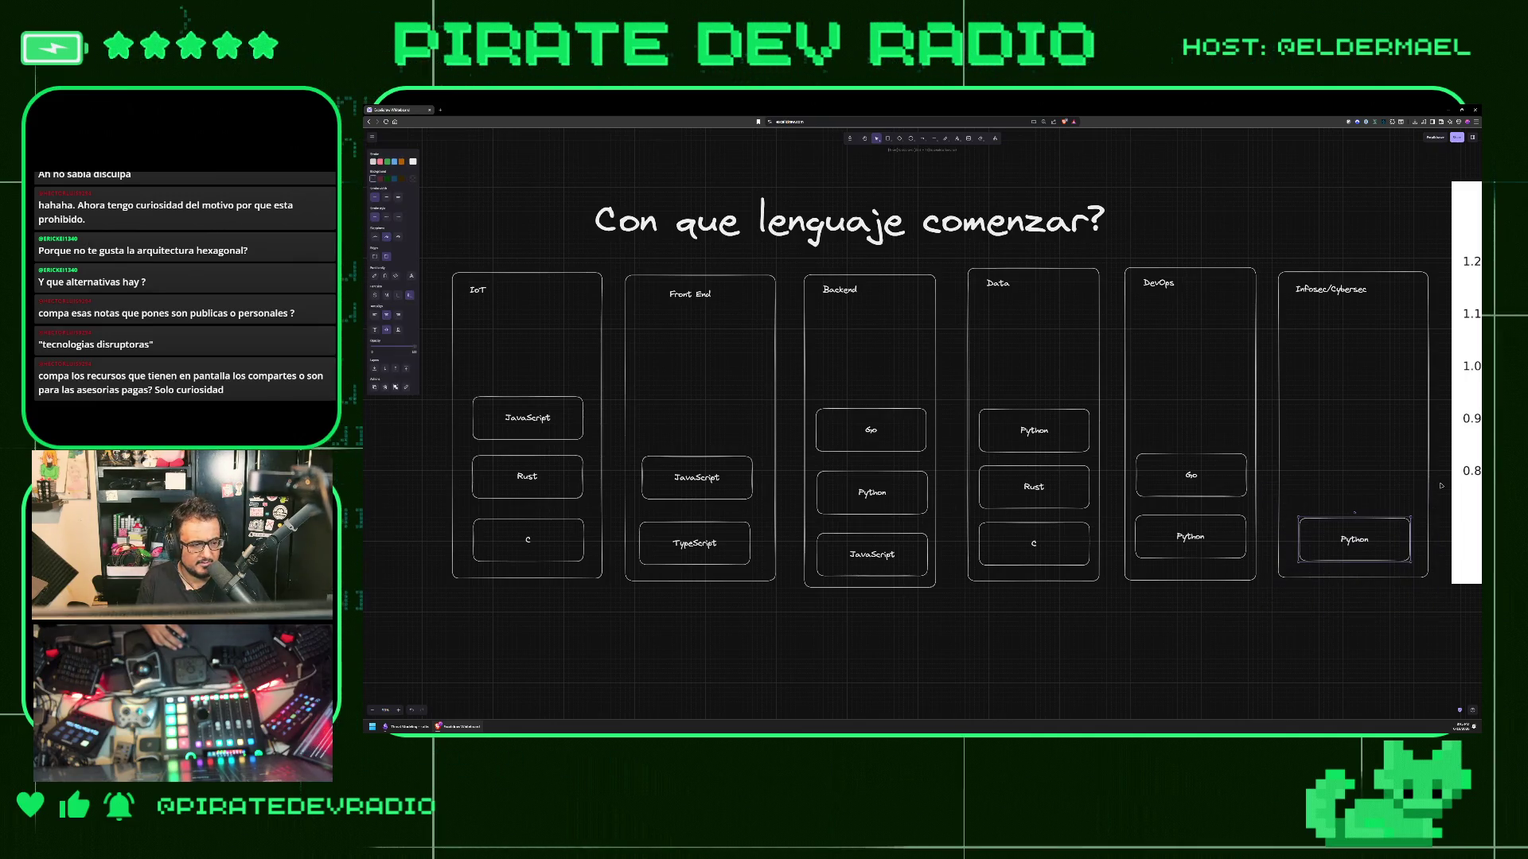
pyautogui.moveTo(799, 614); pyautogui.dragTo(786, 611)
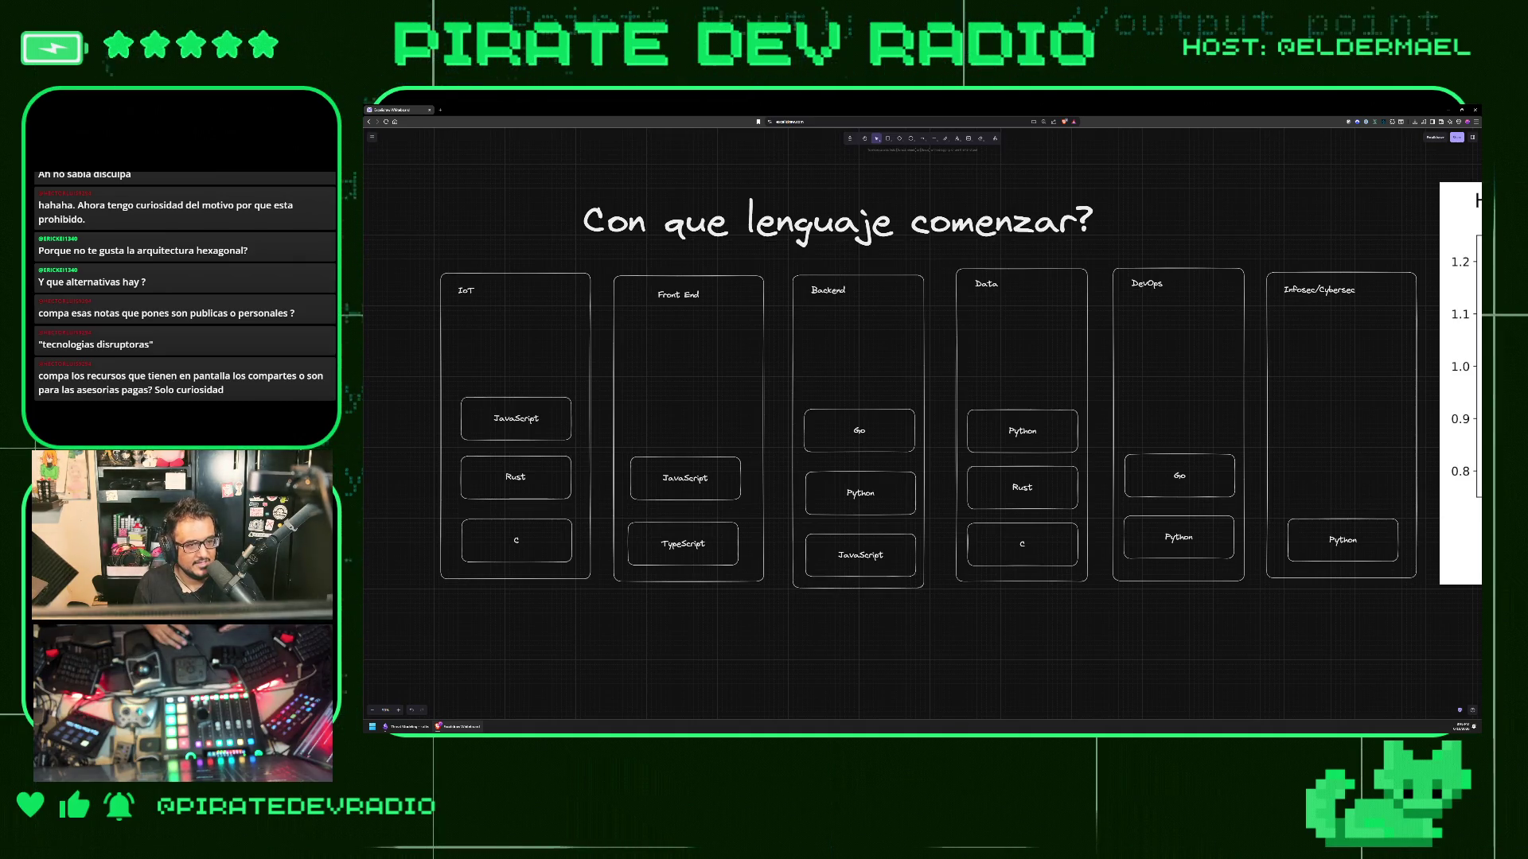
# - Review the board's columns and nudge the Infosec/Cybersec Python box slightly up
pyautogui.moveTo(397, 180)
pyautogui.mouseDown()
pyautogui.moveTo(902, 475)
pyautogui.moveTo(1266, 642)
pyautogui.moveTo(1432, 652)
pyautogui.mouseUp()
pyautogui.click(1432, 652)
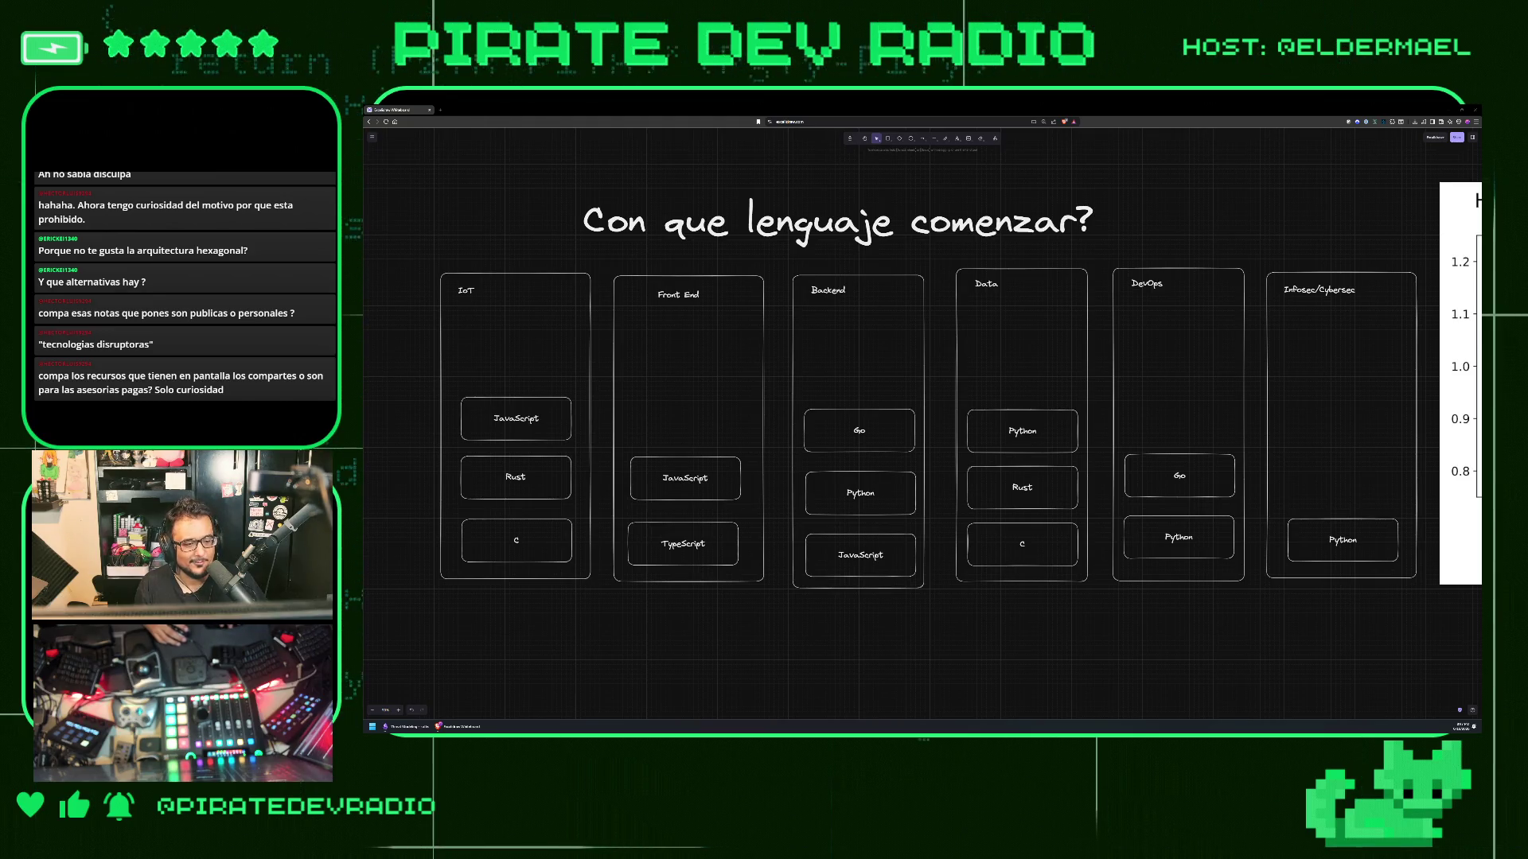
pyautogui.moveTo(407, 634)
pyautogui.mouseDown()
pyautogui.moveTo(738, 539)
pyautogui.moveTo(1172, 256)
pyautogui.moveTo(1425, 191)
pyautogui.mouseUp()
pyautogui.press('Escape')
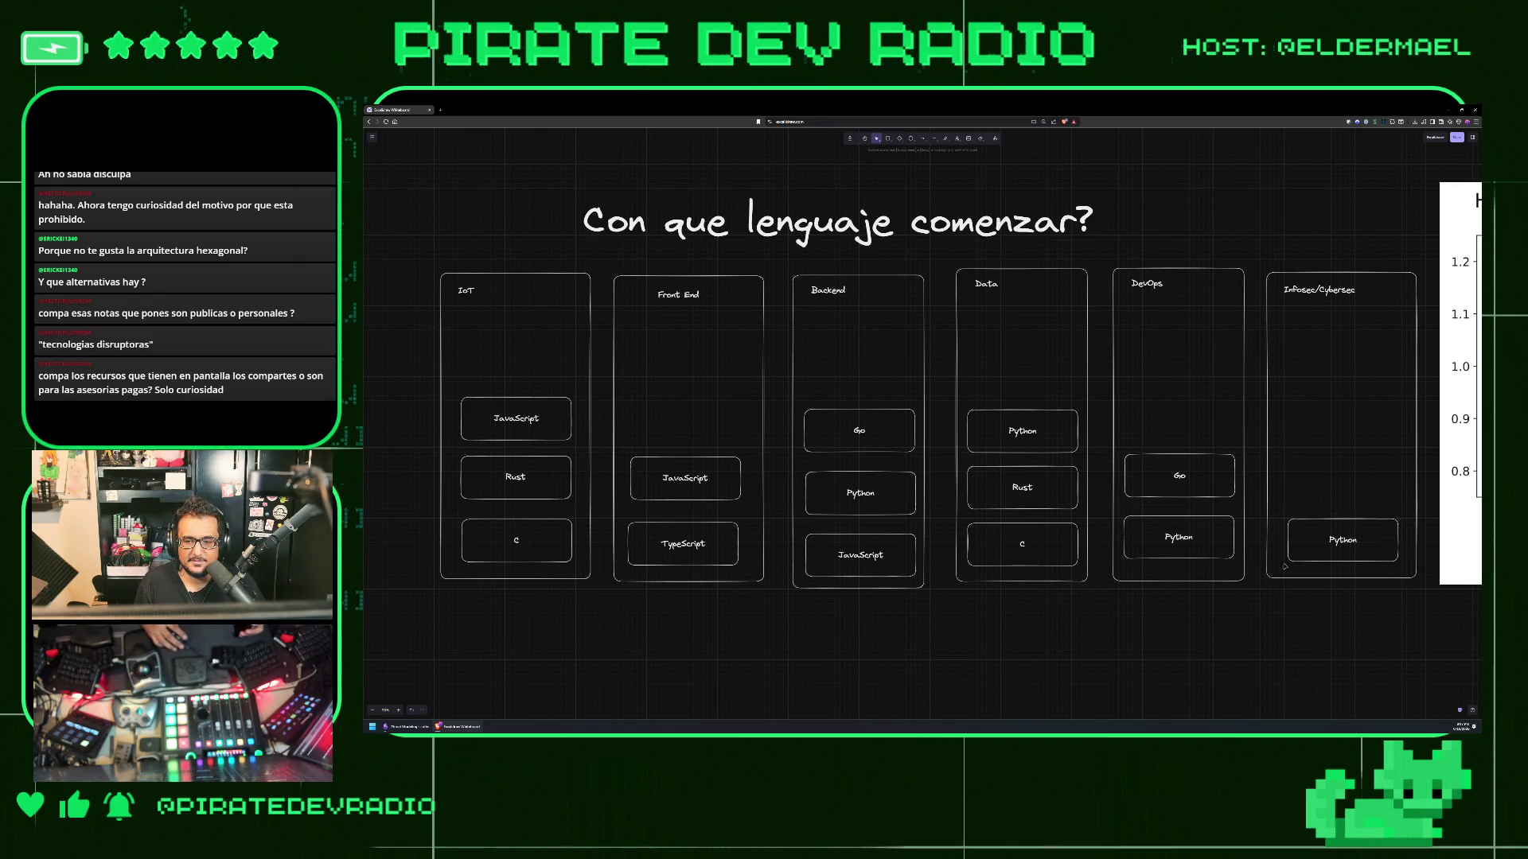
pyautogui.moveTo(1308, 555); pyautogui.dragTo(1314, 549)
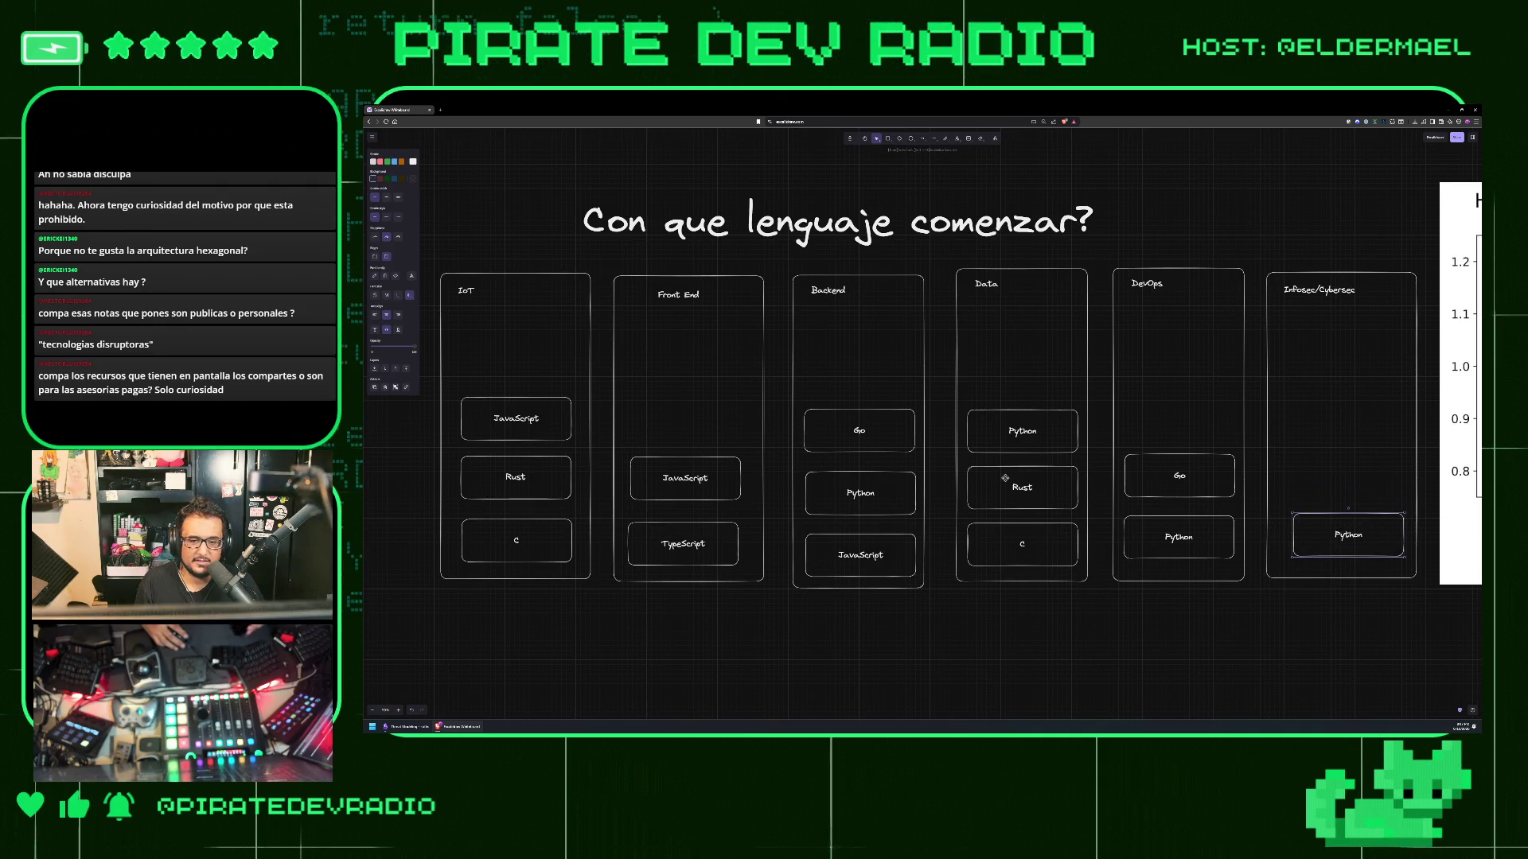
# - Move the board title slightly to the right
pyautogui.moveTo(960, 468)
pyautogui.mouseDown()
pyautogui.moveTo(1113, 614)
pyautogui.moveTo(1098, 599)
pyautogui.mouseUp()
pyautogui.press('Escape')
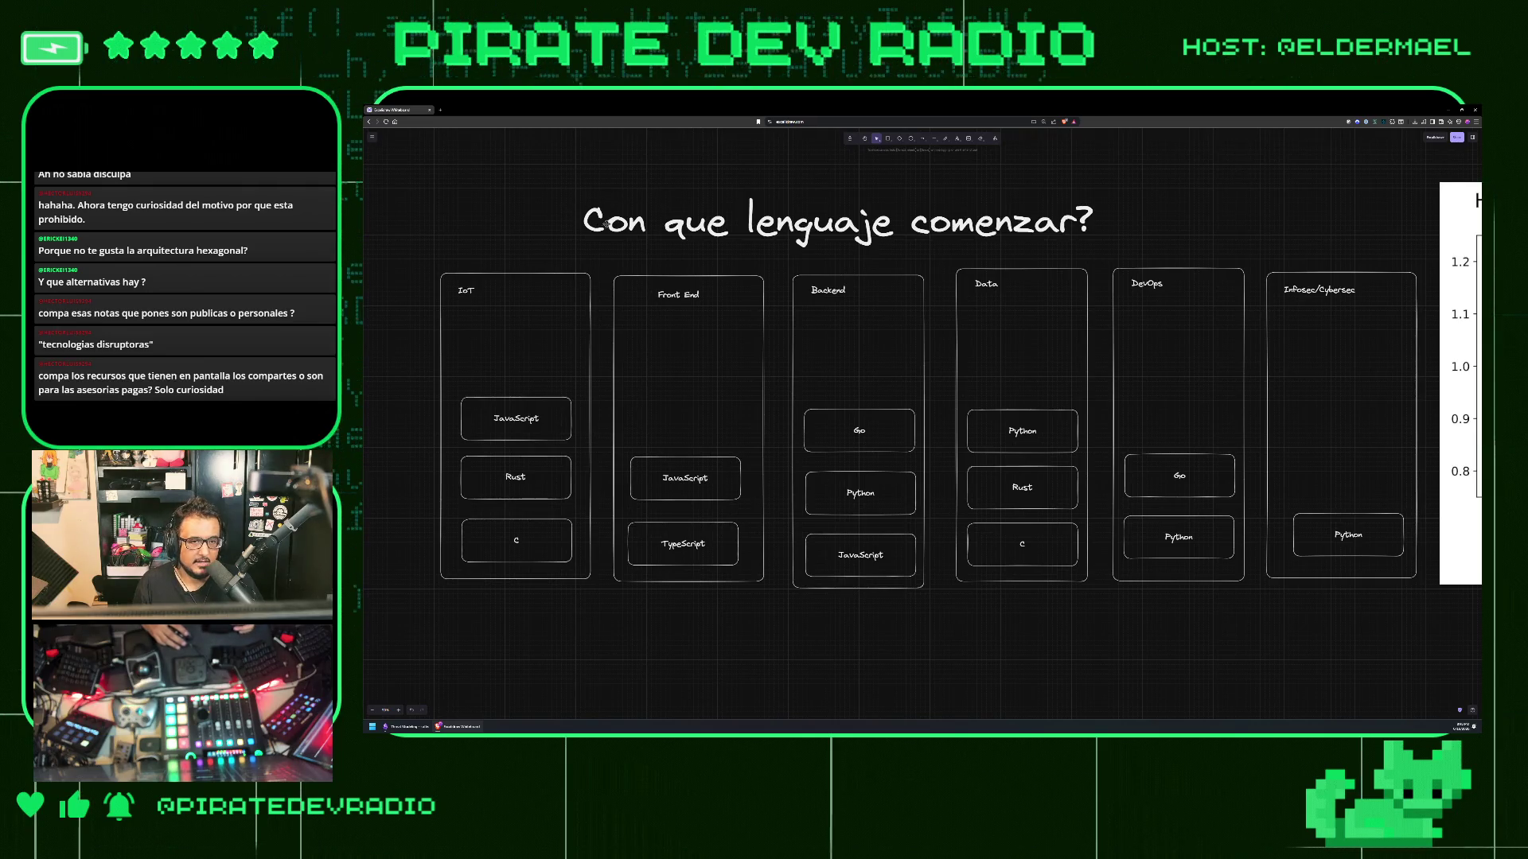
pyautogui.moveTo(605, 224)
pyautogui.mouseDown()
pyautogui.moveTo(591, 224)
pyautogui.moveTo(639, 224)
pyautogui.moveTo(625, 224)
pyautogui.mouseUp()
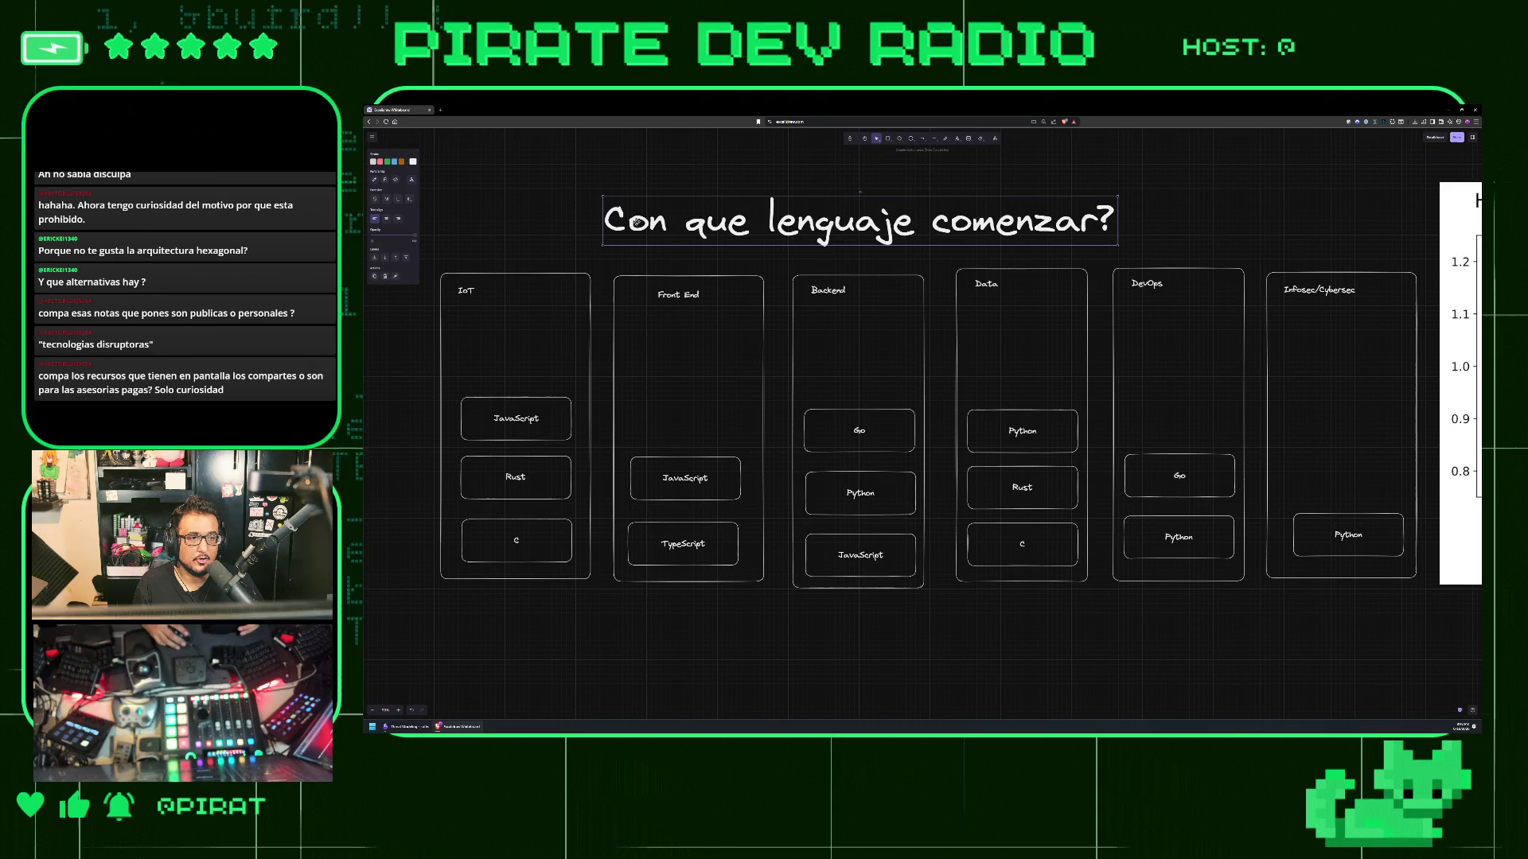
# - Shift the 'Con que lenguaje comenzar?' title up and right, then scroll right toward the Skill Matrix
pyautogui.click(721, 641)
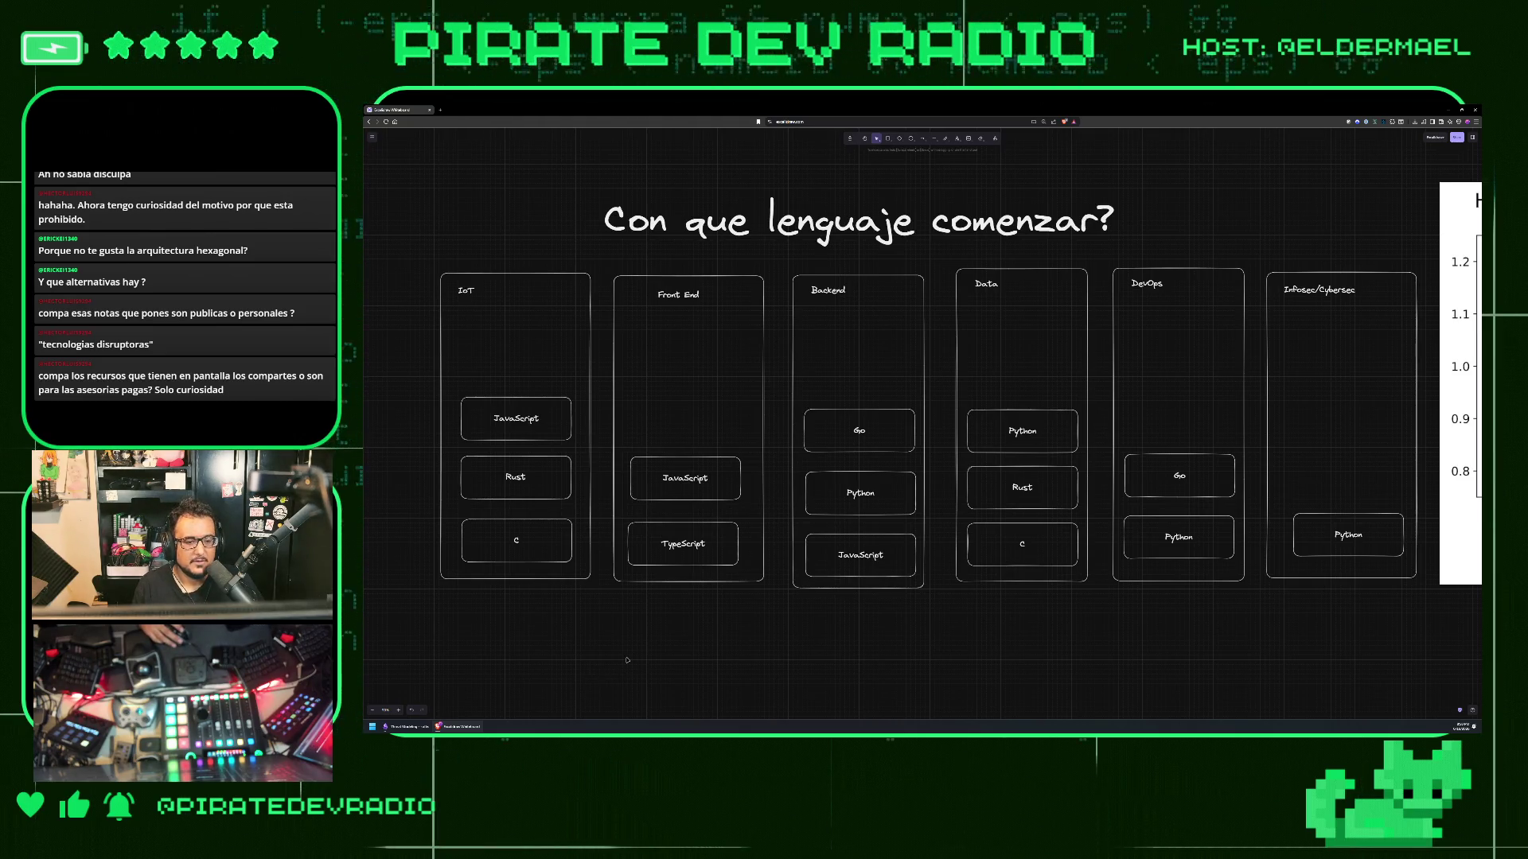
pyautogui.moveTo(824, 243)
pyautogui.mouseDown()
pyautogui.moveTo(781, 244)
pyautogui.moveTo(849, 266)
pyautogui.moveTo(895, 234)
pyautogui.mouseUp()
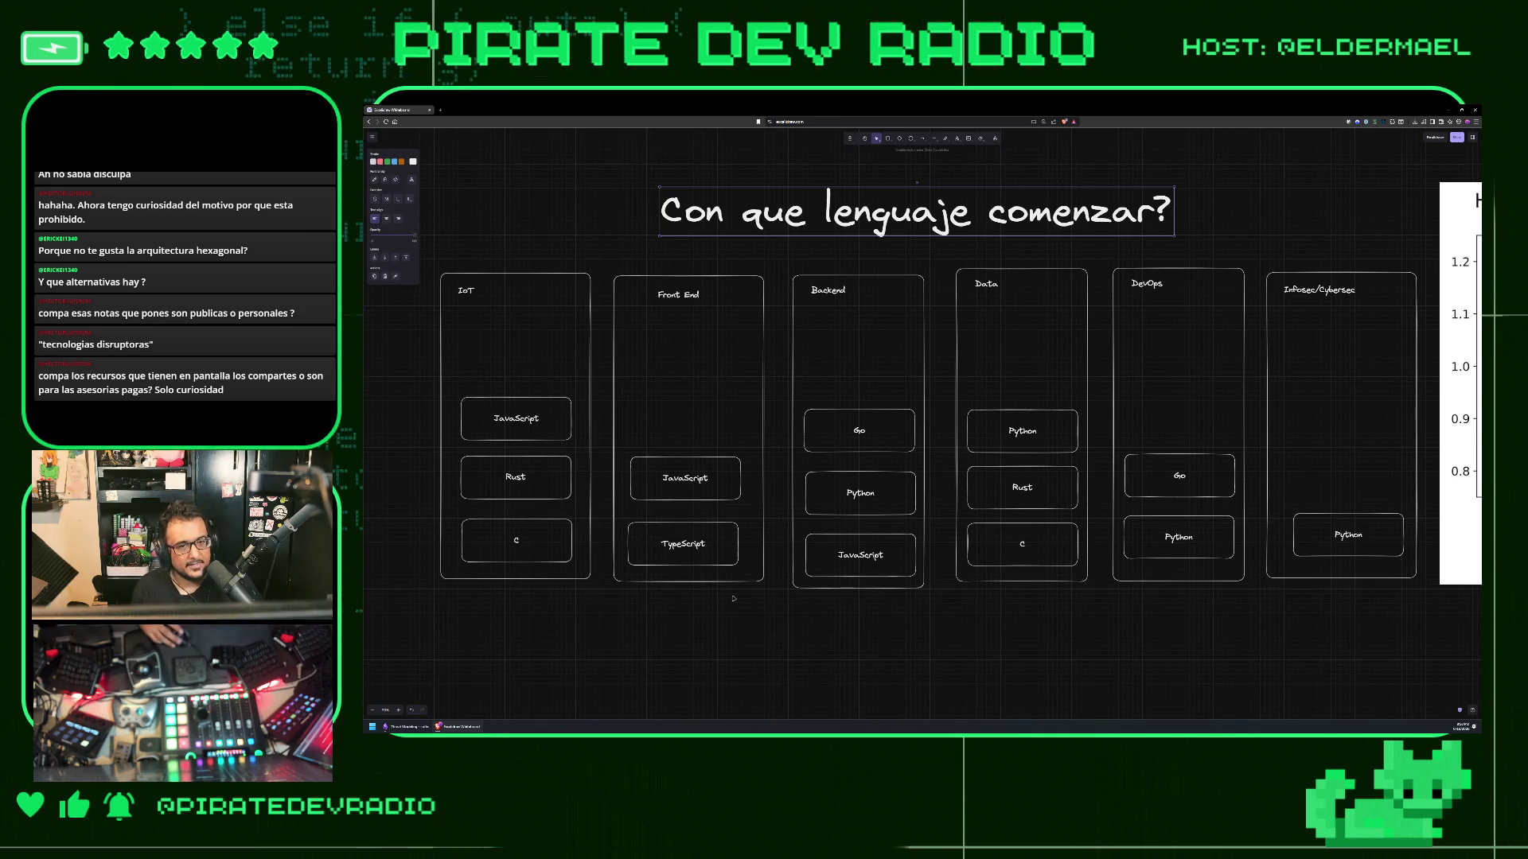
pyautogui.scroll(-5, 734, 599)
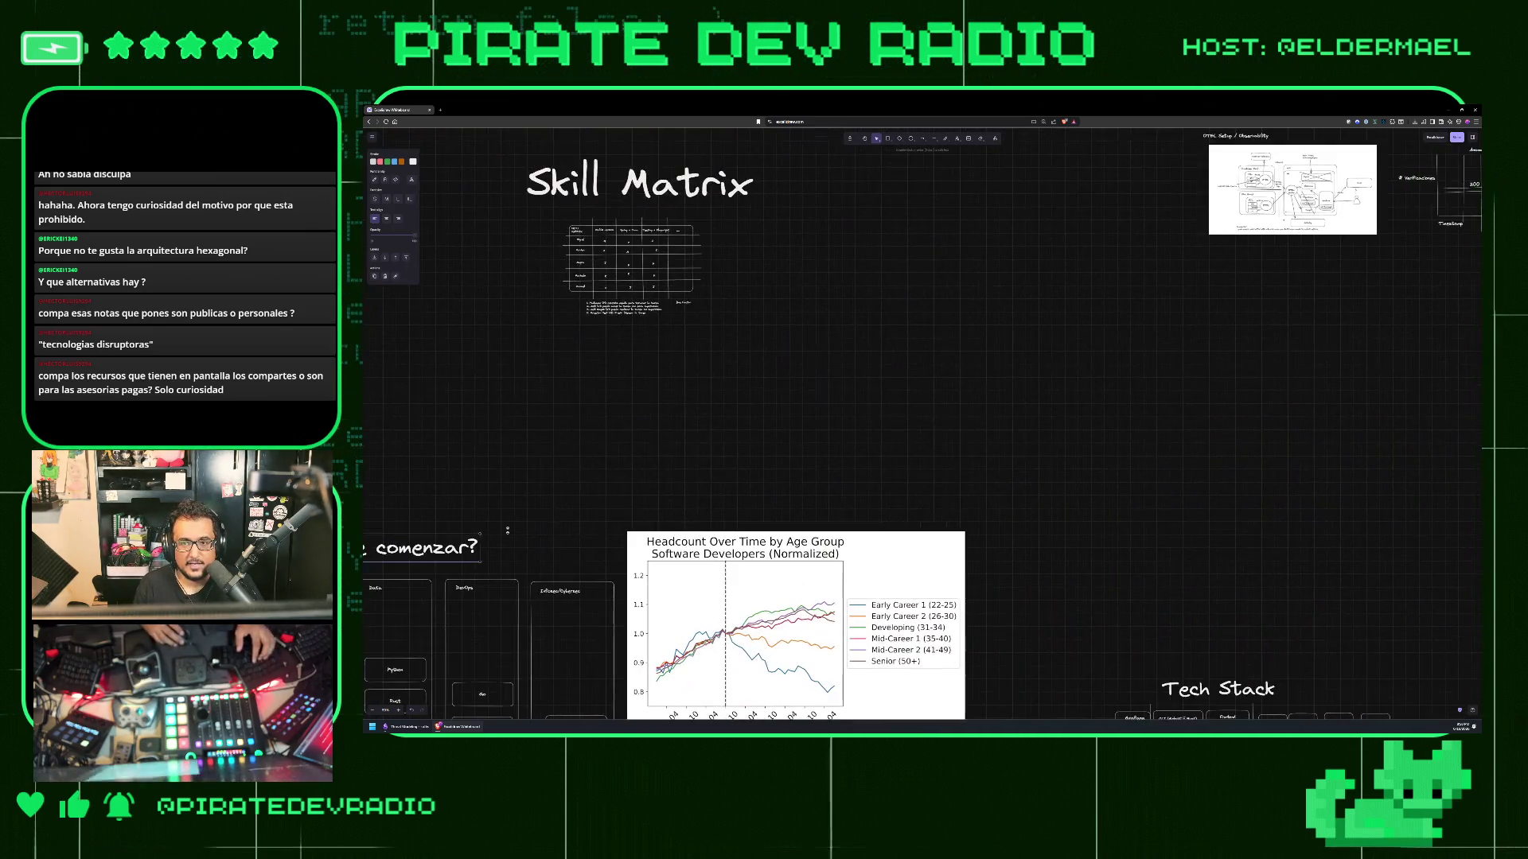
pyautogui.scroll(5, 1006, 367)
pyautogui.hscroll(10, 1006, 367)
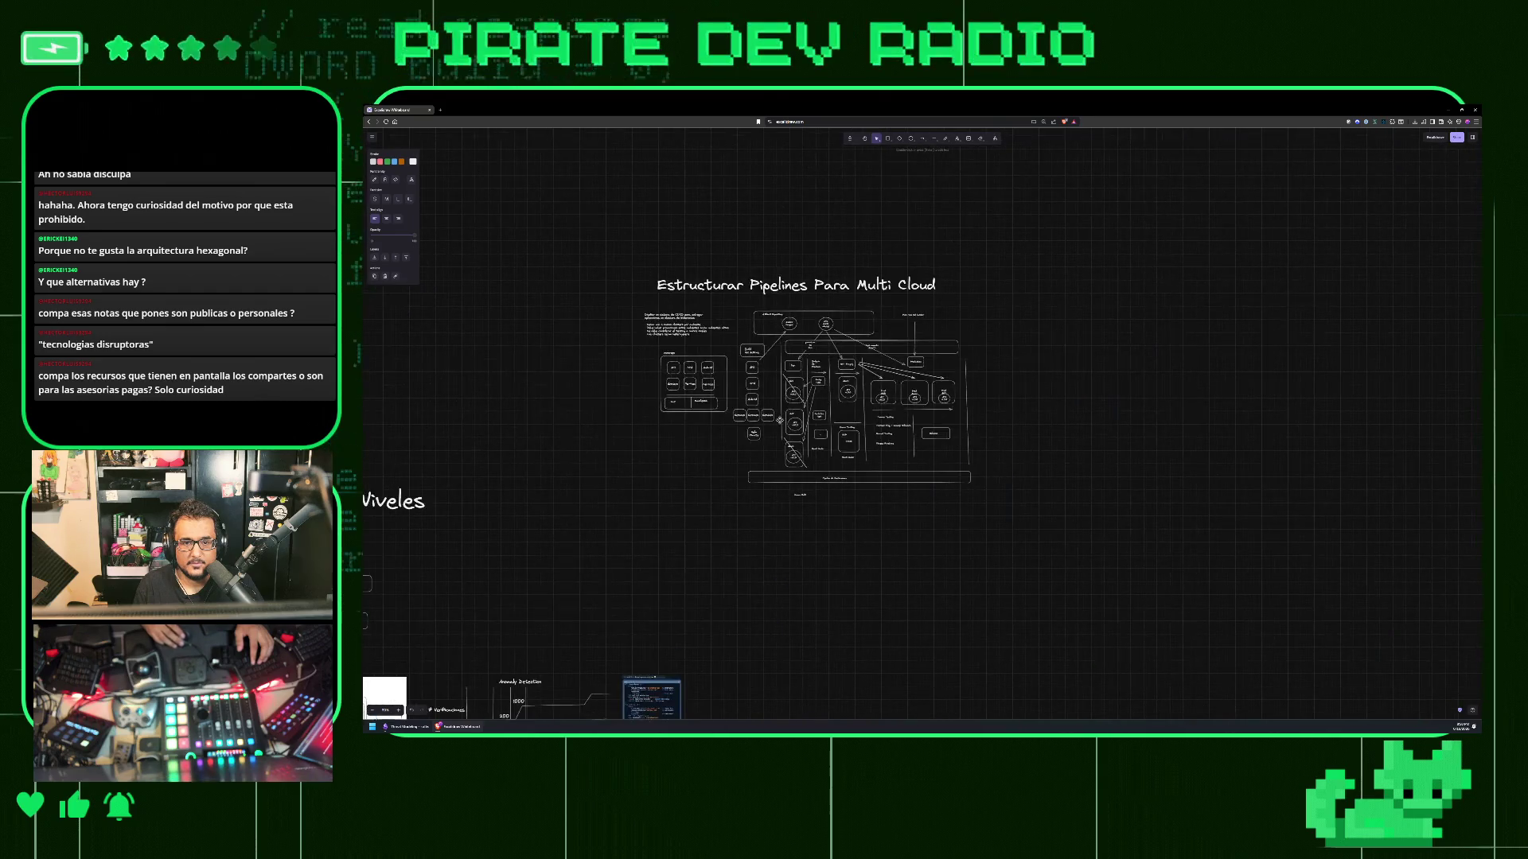
# - Bring the Plataformas list (Patreon, Tiktok, LinkedIn, GitHub and others) fully into view, centred
pyautogui.scroll(5, 791, 500)
pyautogui.hscroll(-2, 676, 315)
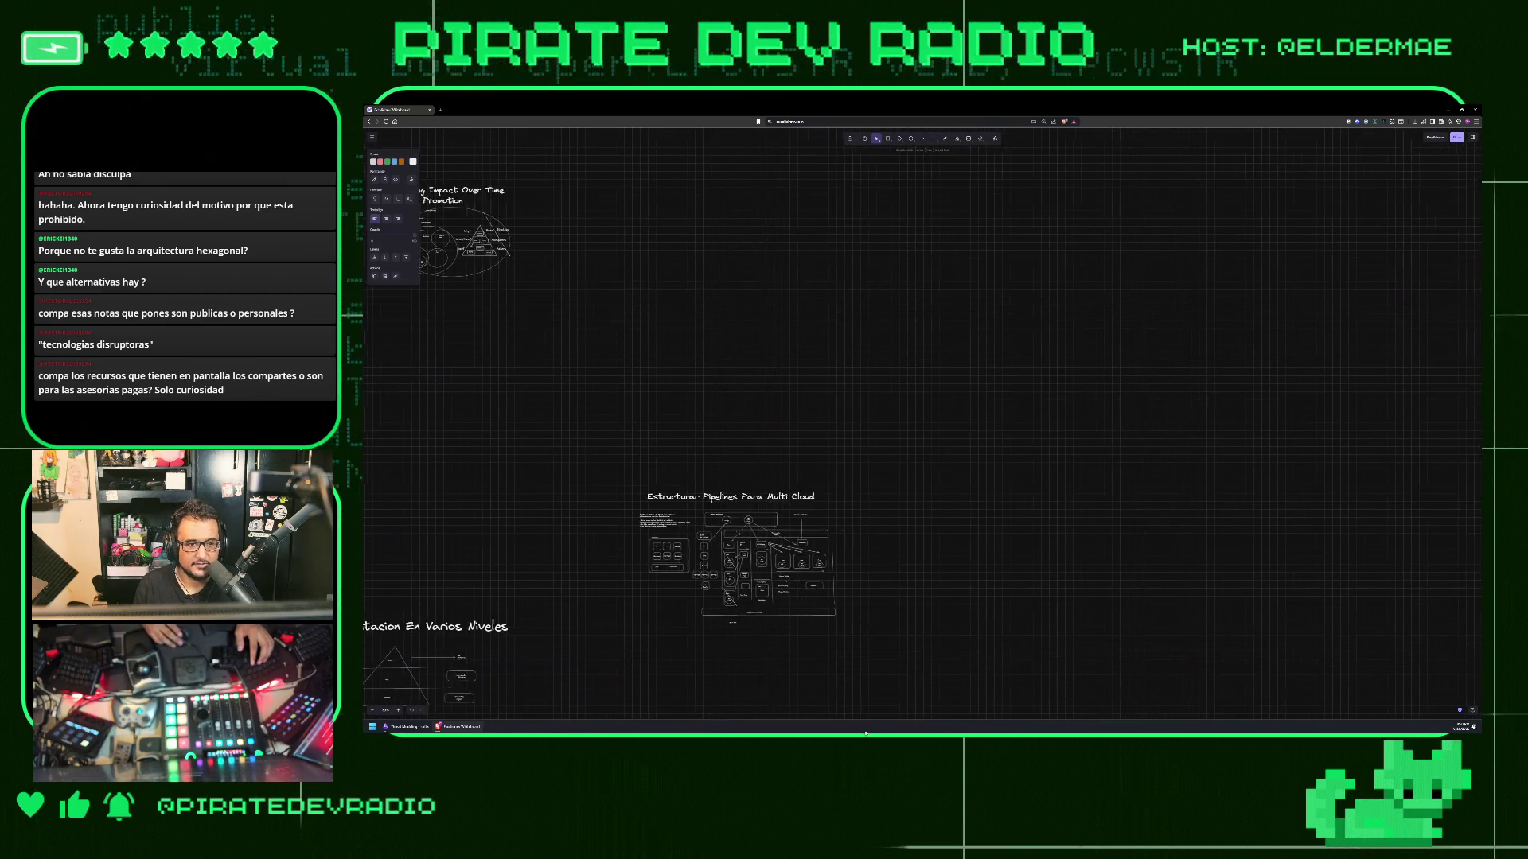
pyautogui.scroll(5, 676, 316)
pyautogui.hscroll(-5, 675, 316)
pyautogui.scroll(5, 774, 324)
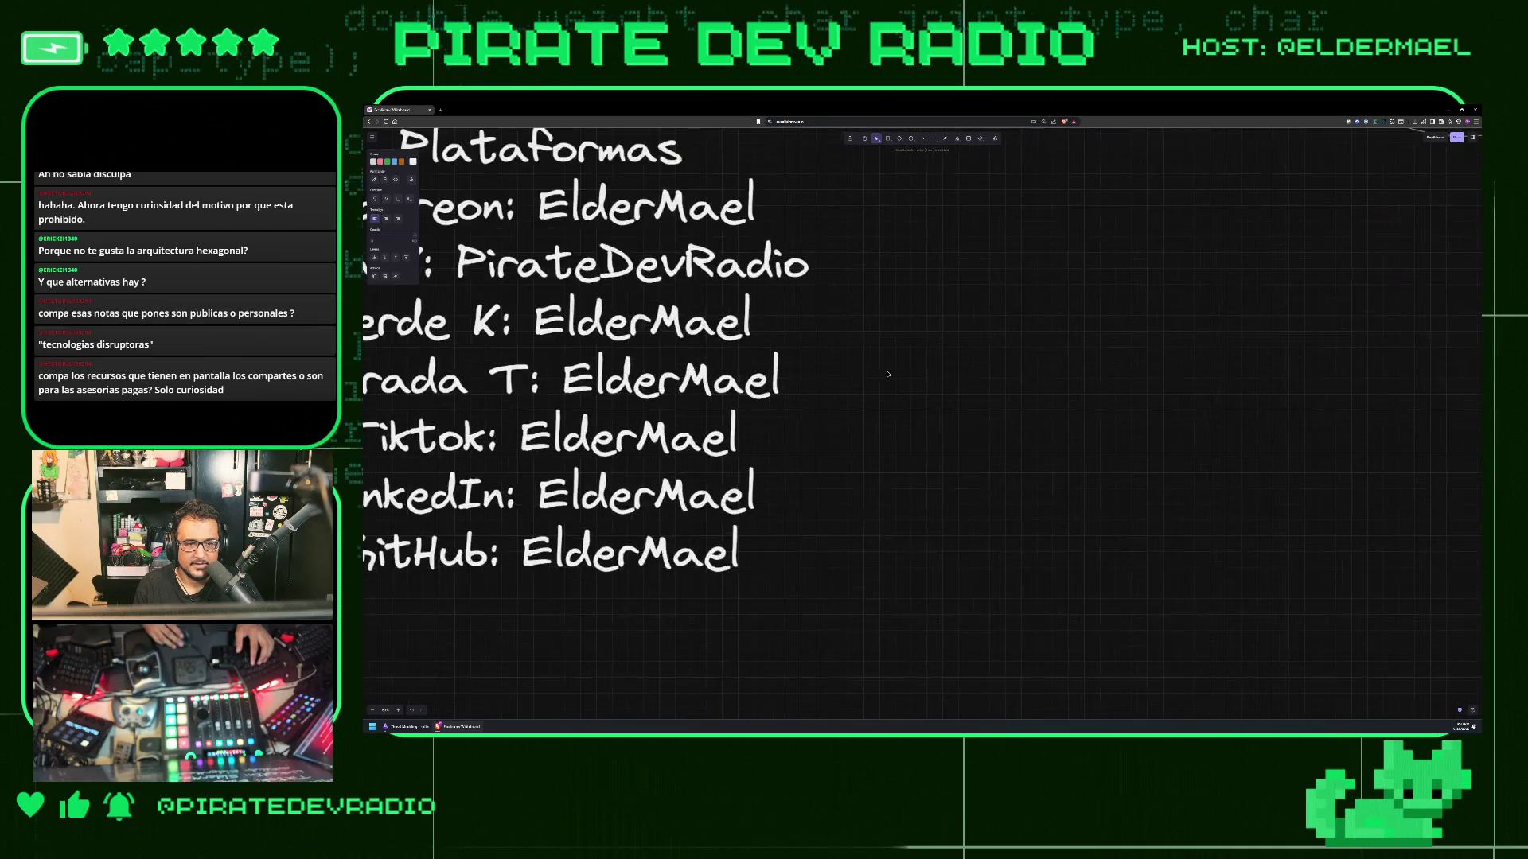
pyautogui.moveTo(774, 324)
pyautogui.mouseDown()
pyautogui.moveTo(915, 432)
pyautogui.moveTo(934, 374)
pyautogui.moveTo(958, 371)
pyautogui.mouseUp()
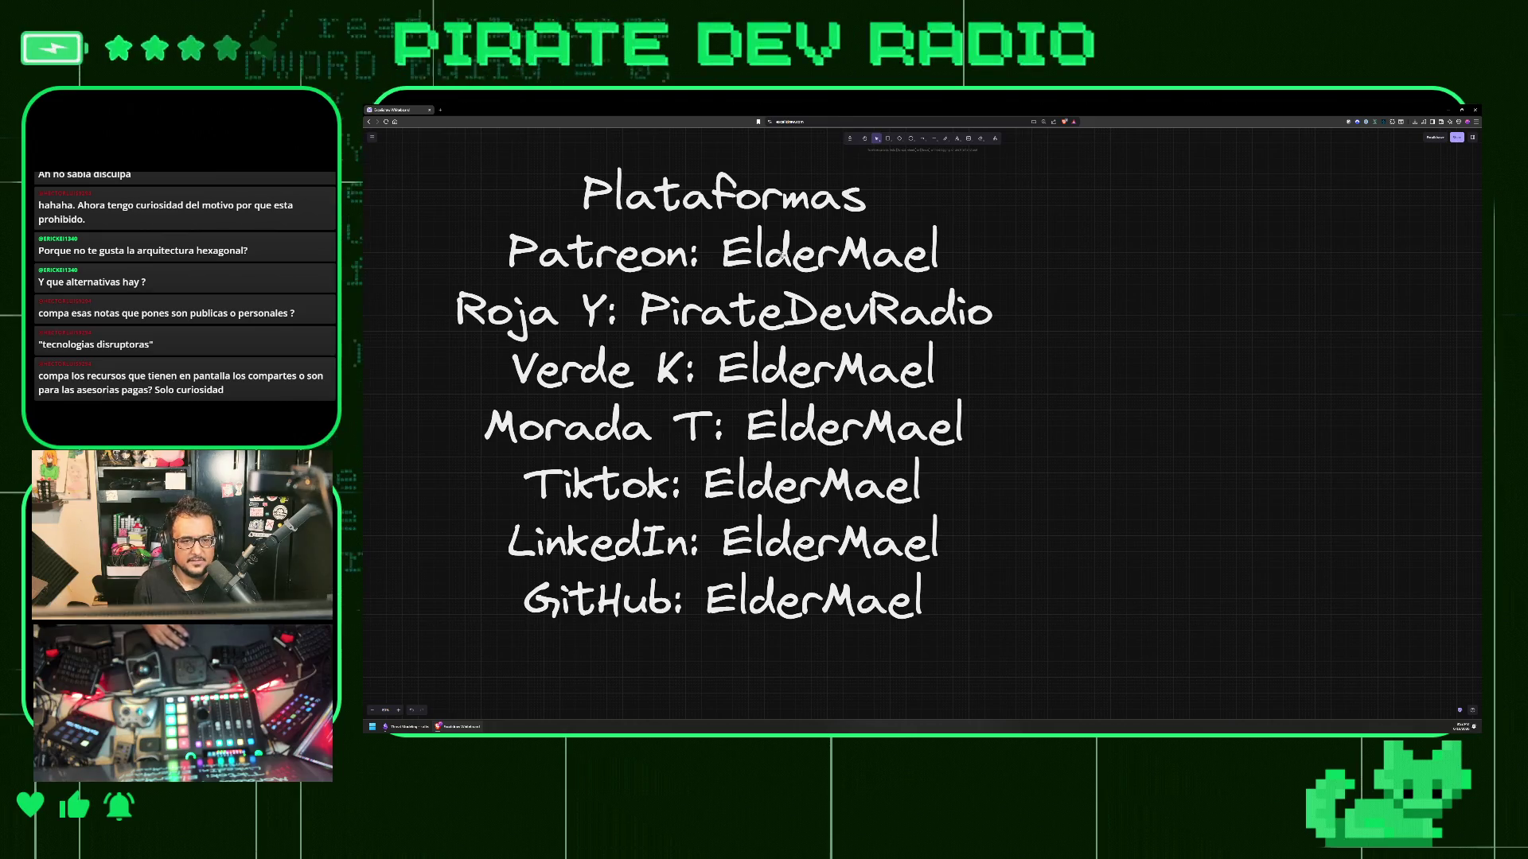
# - Nudge the Plataformas text down-right, return to the language board and select its bottom row of boxes
pyautogui.click(631, 263)
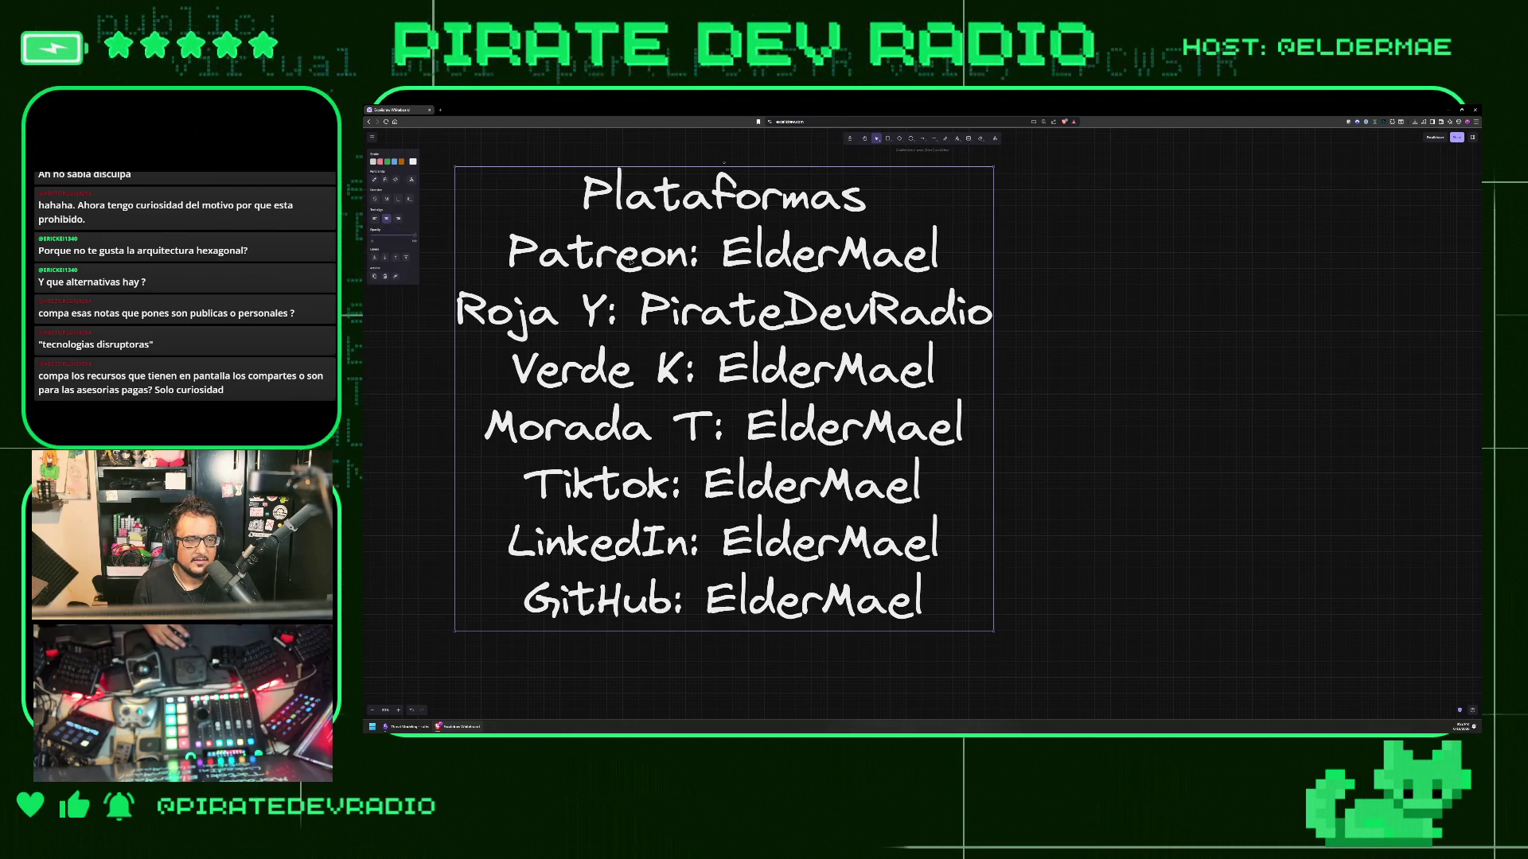
pyautogui.moveTo(630, 263); pyautogui.dragTo(641, 275)
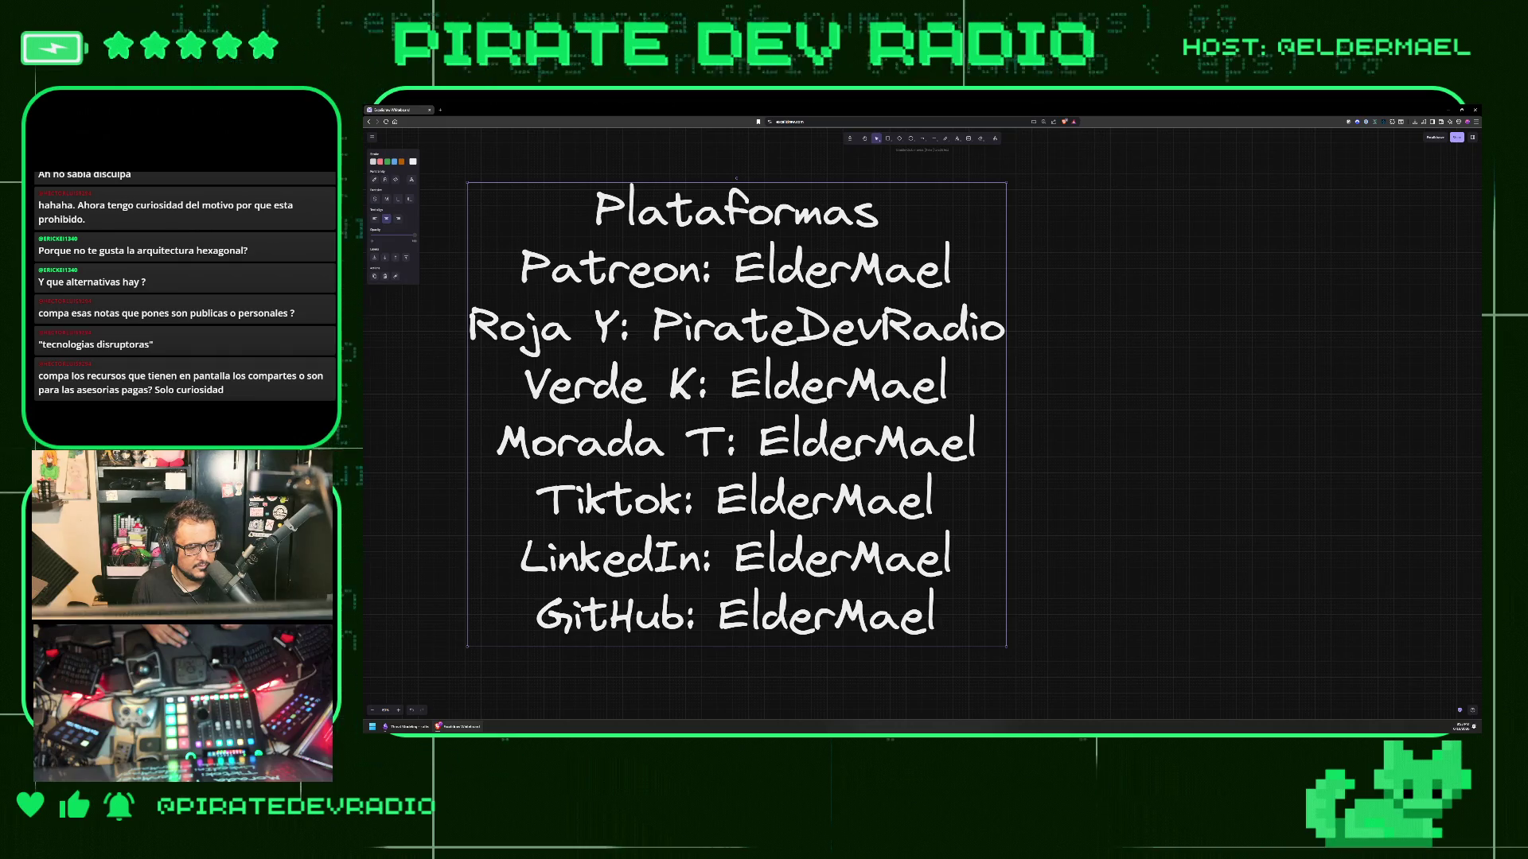
pyautogui.scroll(-15, 741, 402)
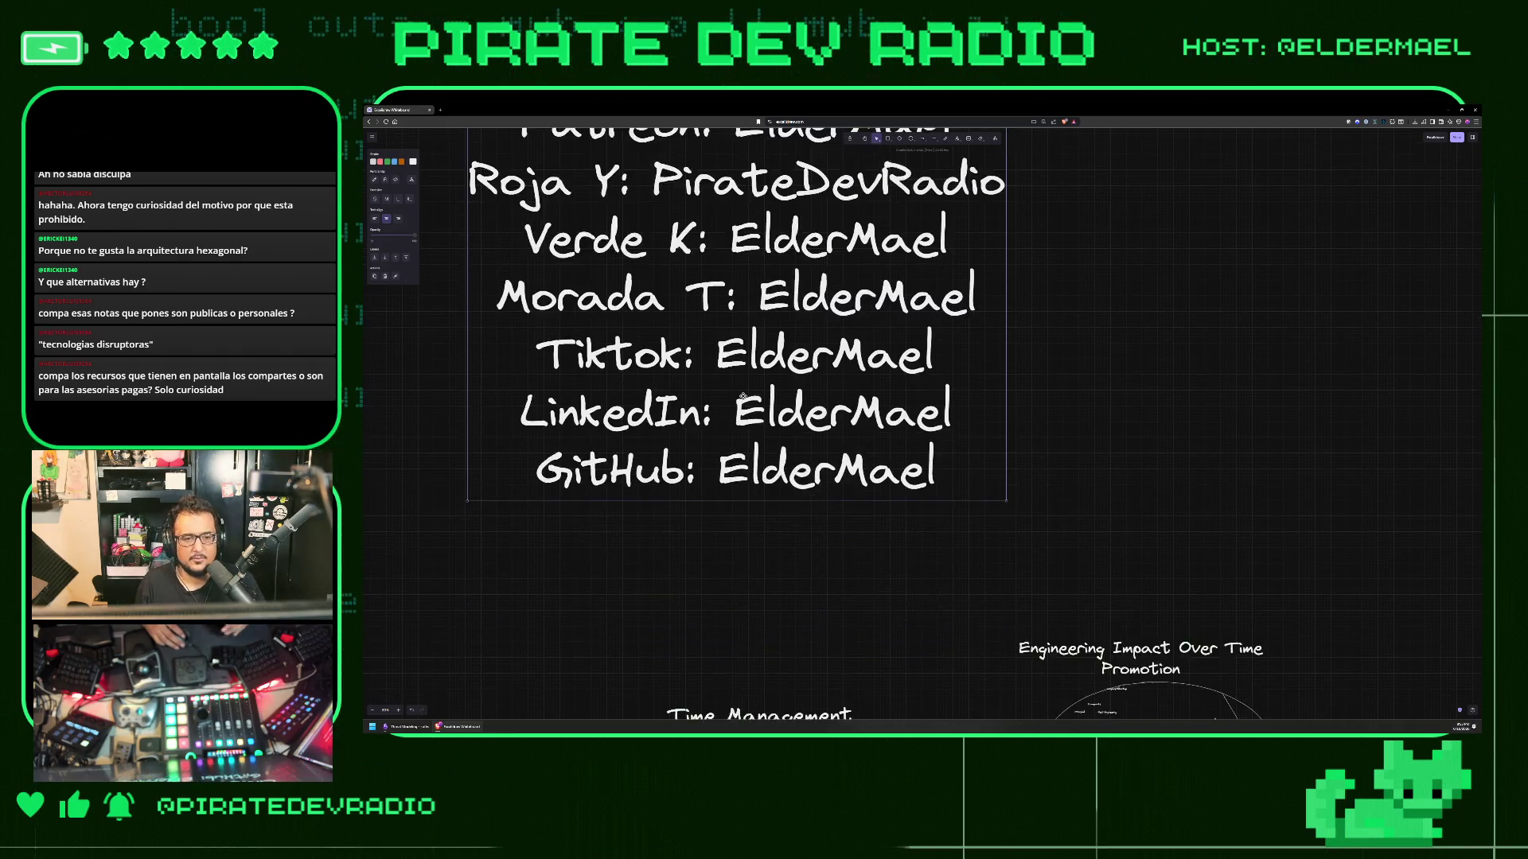
pyautogui.scroll(-10, 740, 398)
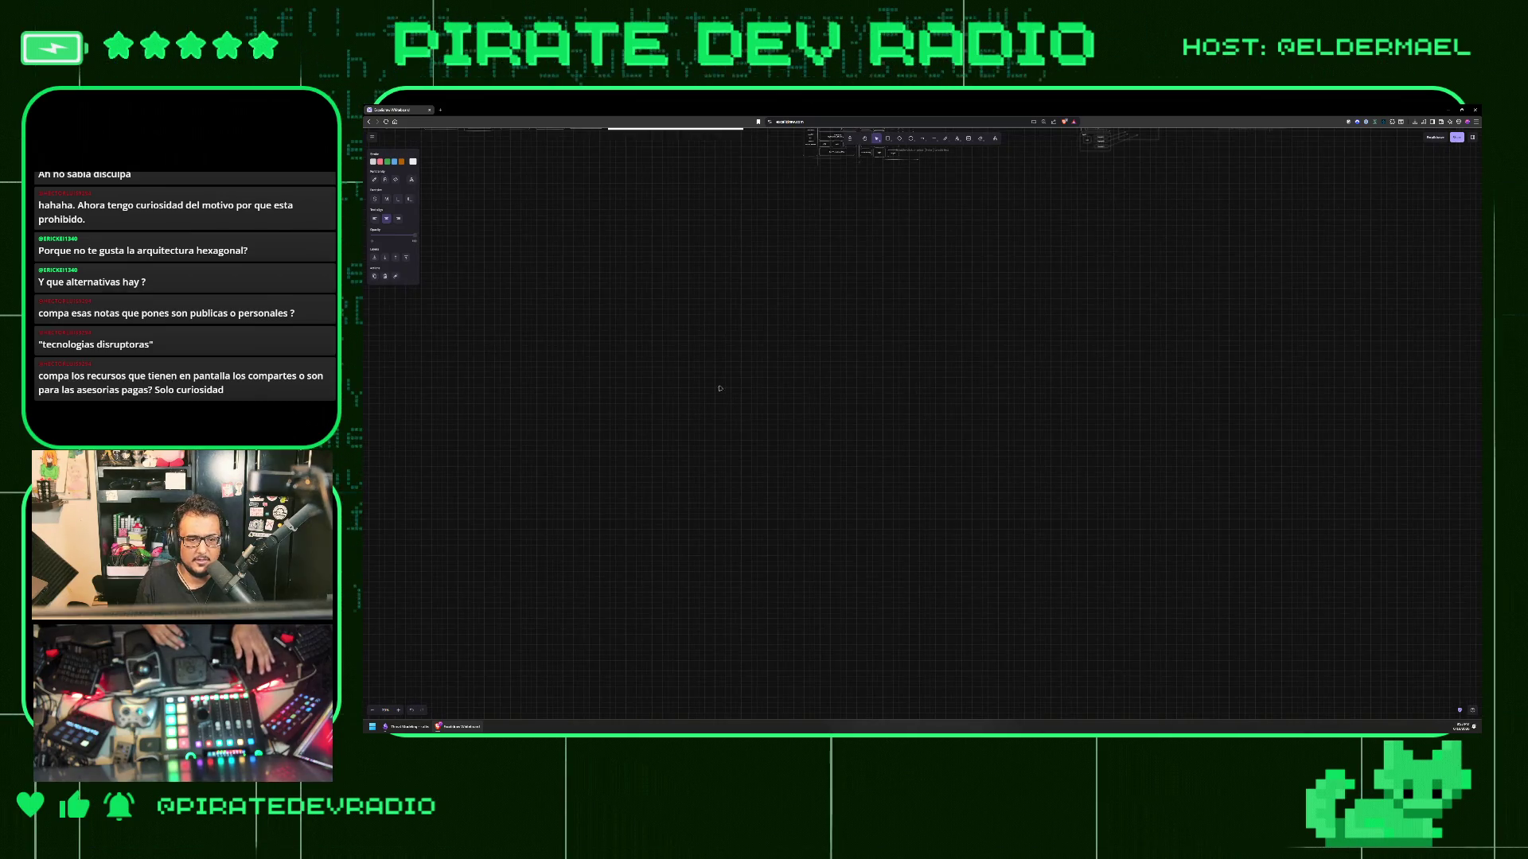
pyautogui.scroll(-5, 721, 389)
pyautogui.scroll(5, 617, 370)
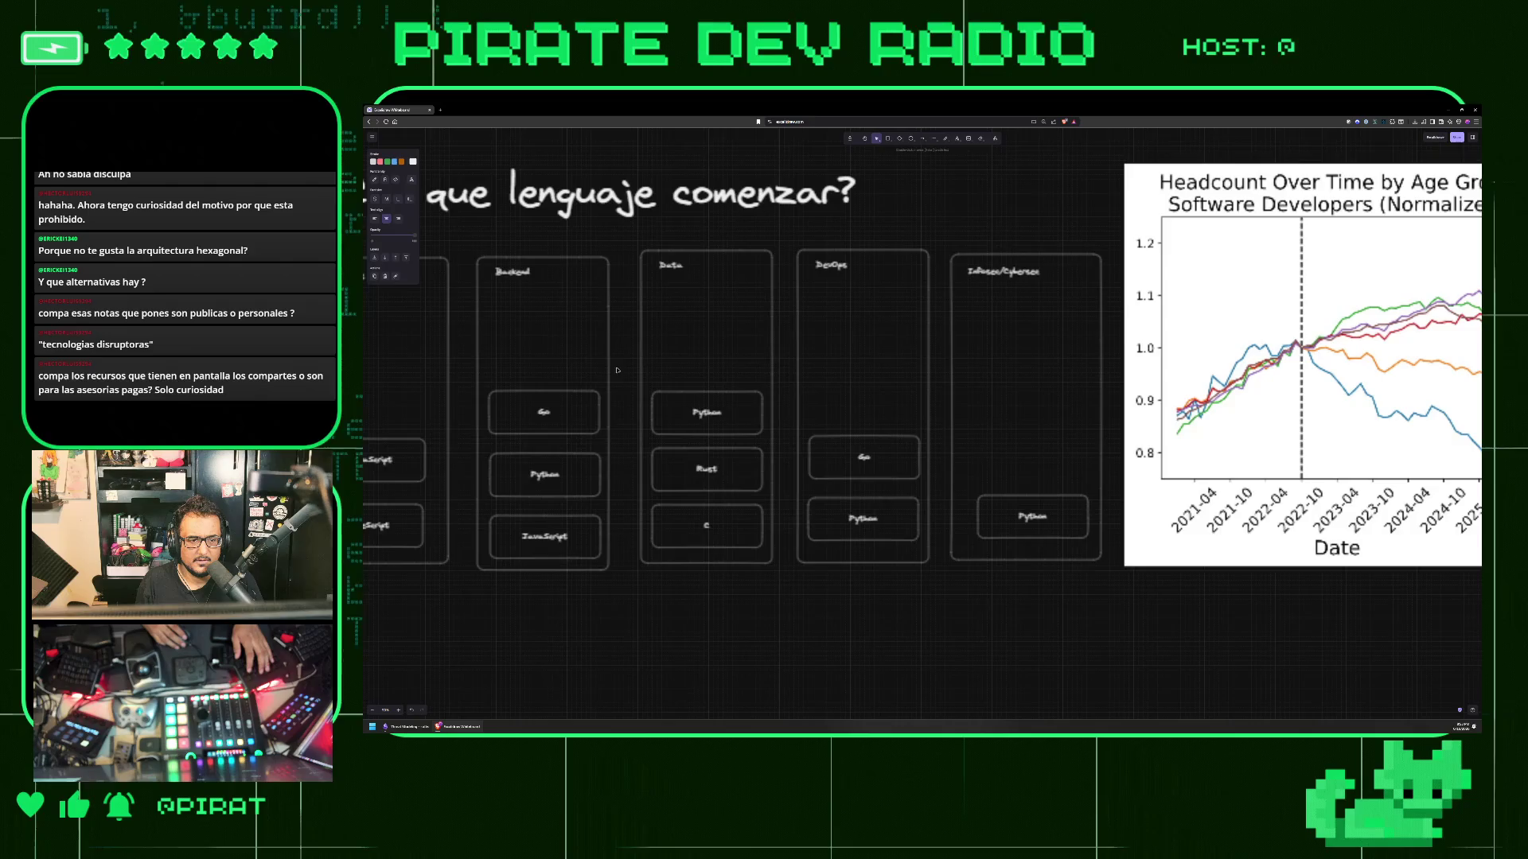
pyautogui.hscroll(-5, 618, 370)
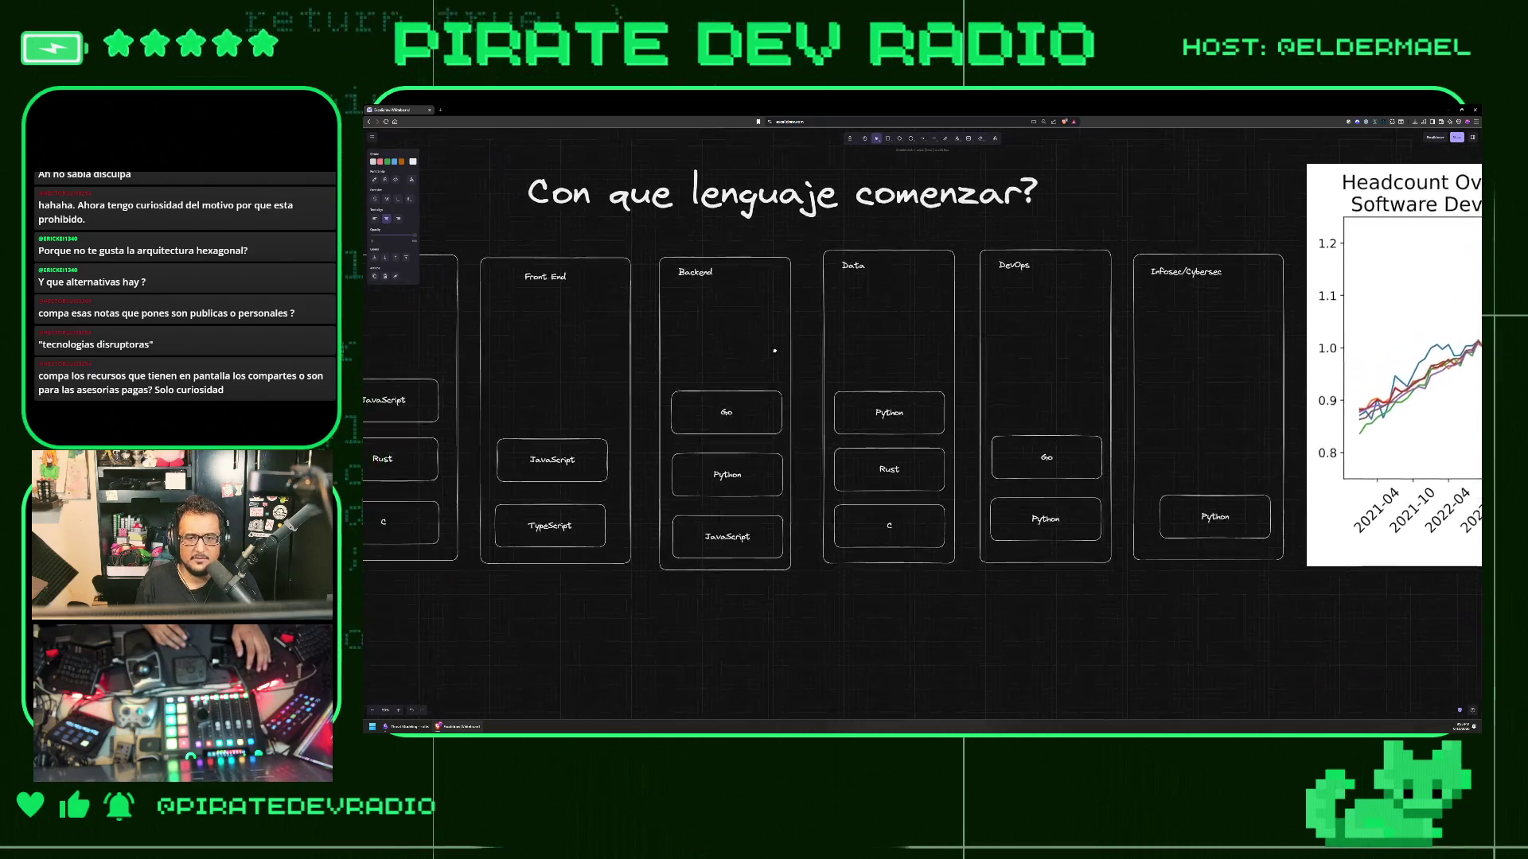
pyautogui.hscroll(-5, 775, 350)
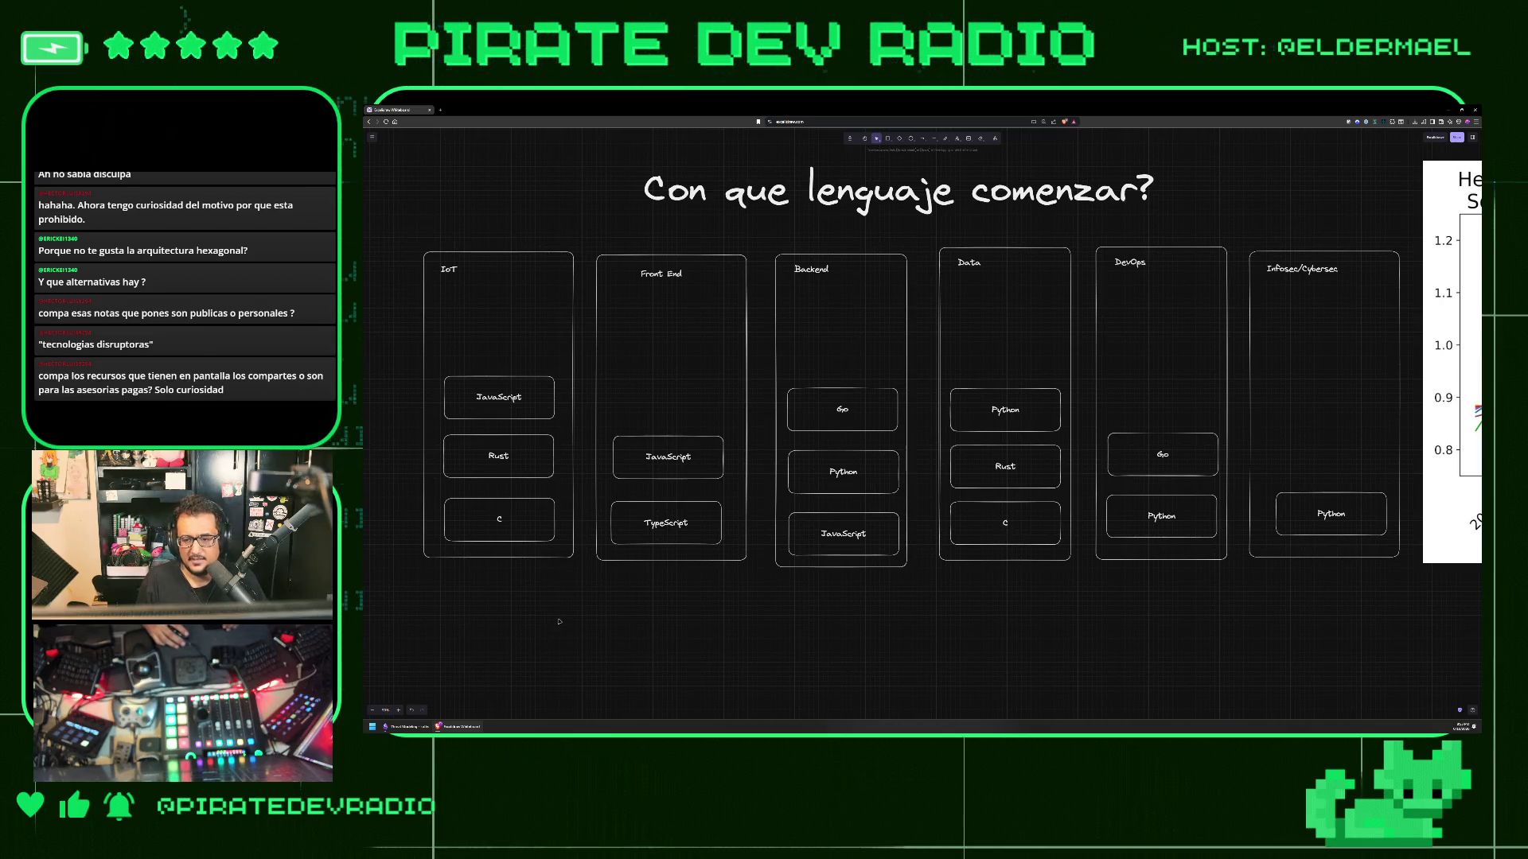
pyautogui.moveTo(403, 610)
pyautogui.mouseDown()
pyautogui.moveTo(859, 568)
pyautogui.moveTo(1421, 475)
pyautogui.moveTo(1415, 335)
pyautogui.mouseUp()
pyautogui.click(1412, 334)
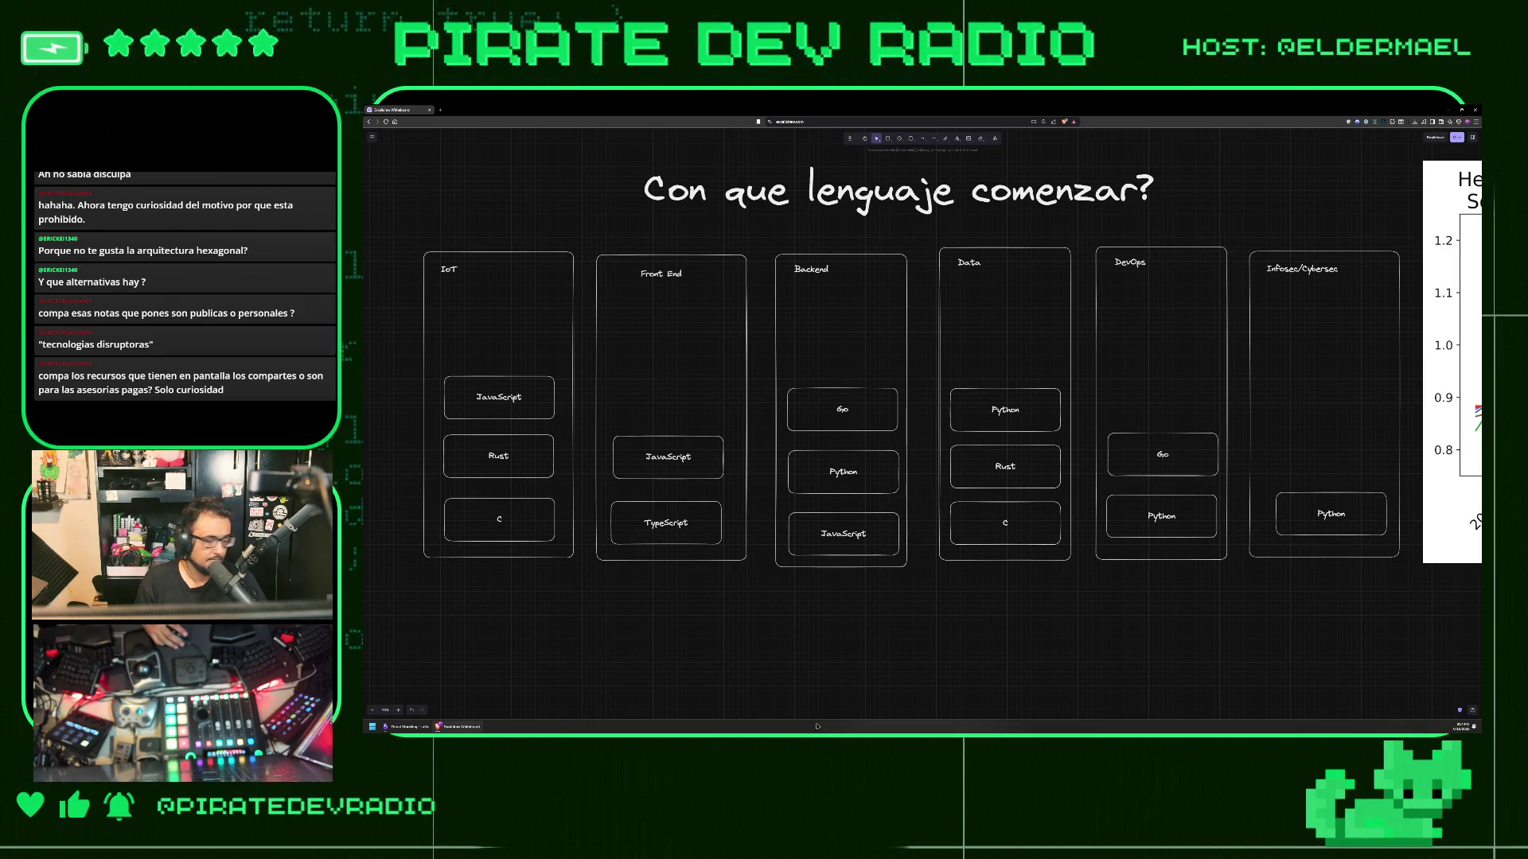
# - In Obsidian, close the open note tabs and open the 'Learning And Expertise' note via the quick switcher
pyautogui.click(421, 725)
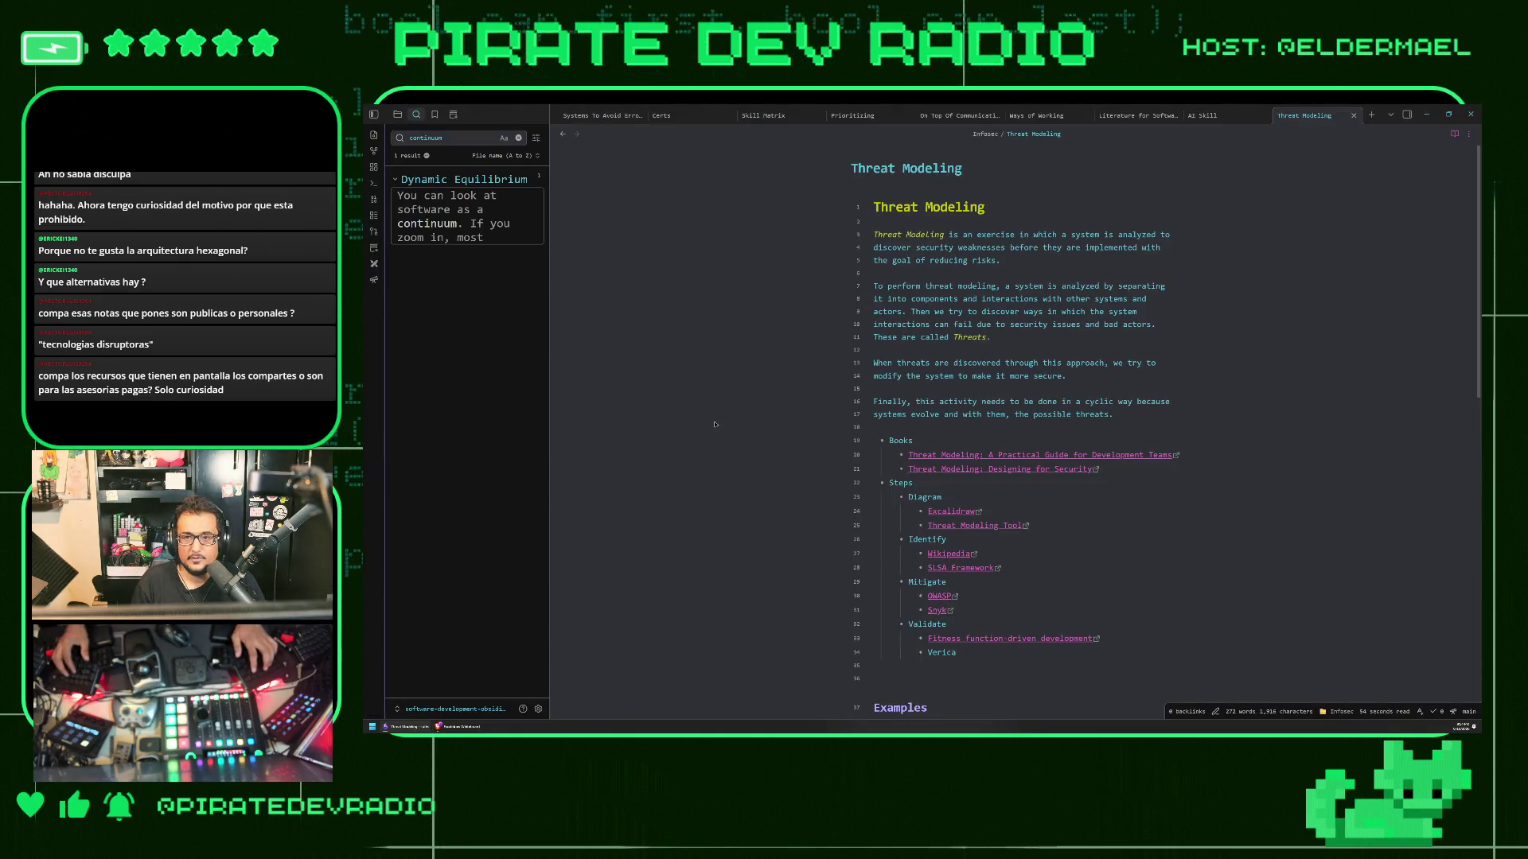
pyautogui.hotkey('ctrl', 'shift', 'Tab')
pyautogui.hotkey('ctrl', 'shift', 'Tab')
pyautogui.hotkey('ctrl', 'shift', 'Tab')
pyautogui.hotkey('ctrl', 'w')
pyautogui.hotkey('ctrl', 'w')
pyautogui.hotkey('ctrl', 'w')
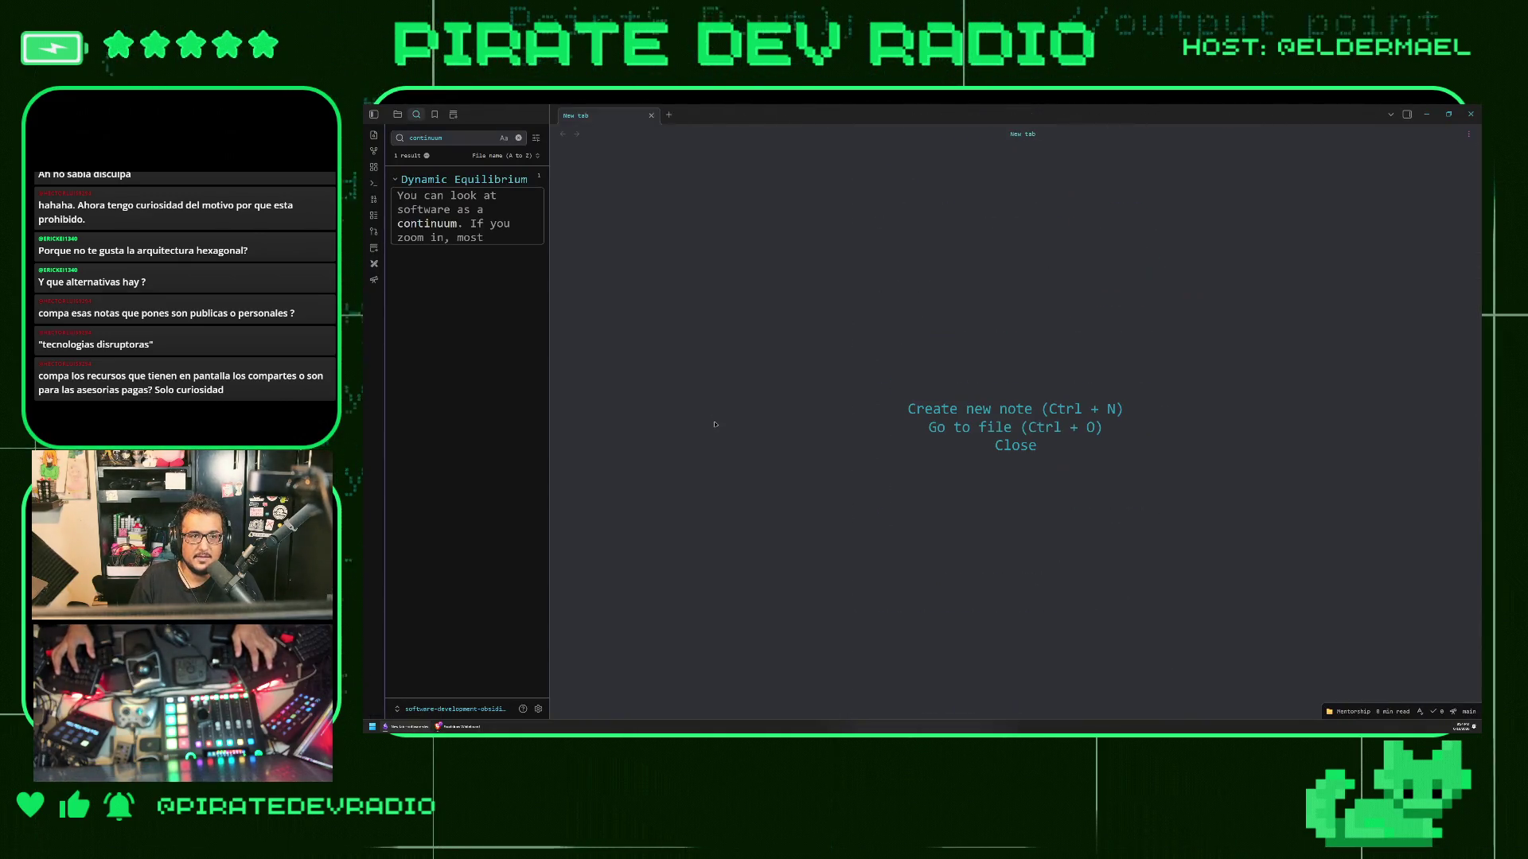
pyautogui.hotkey('ctrl', 'o')
pyautogui.write('learning')
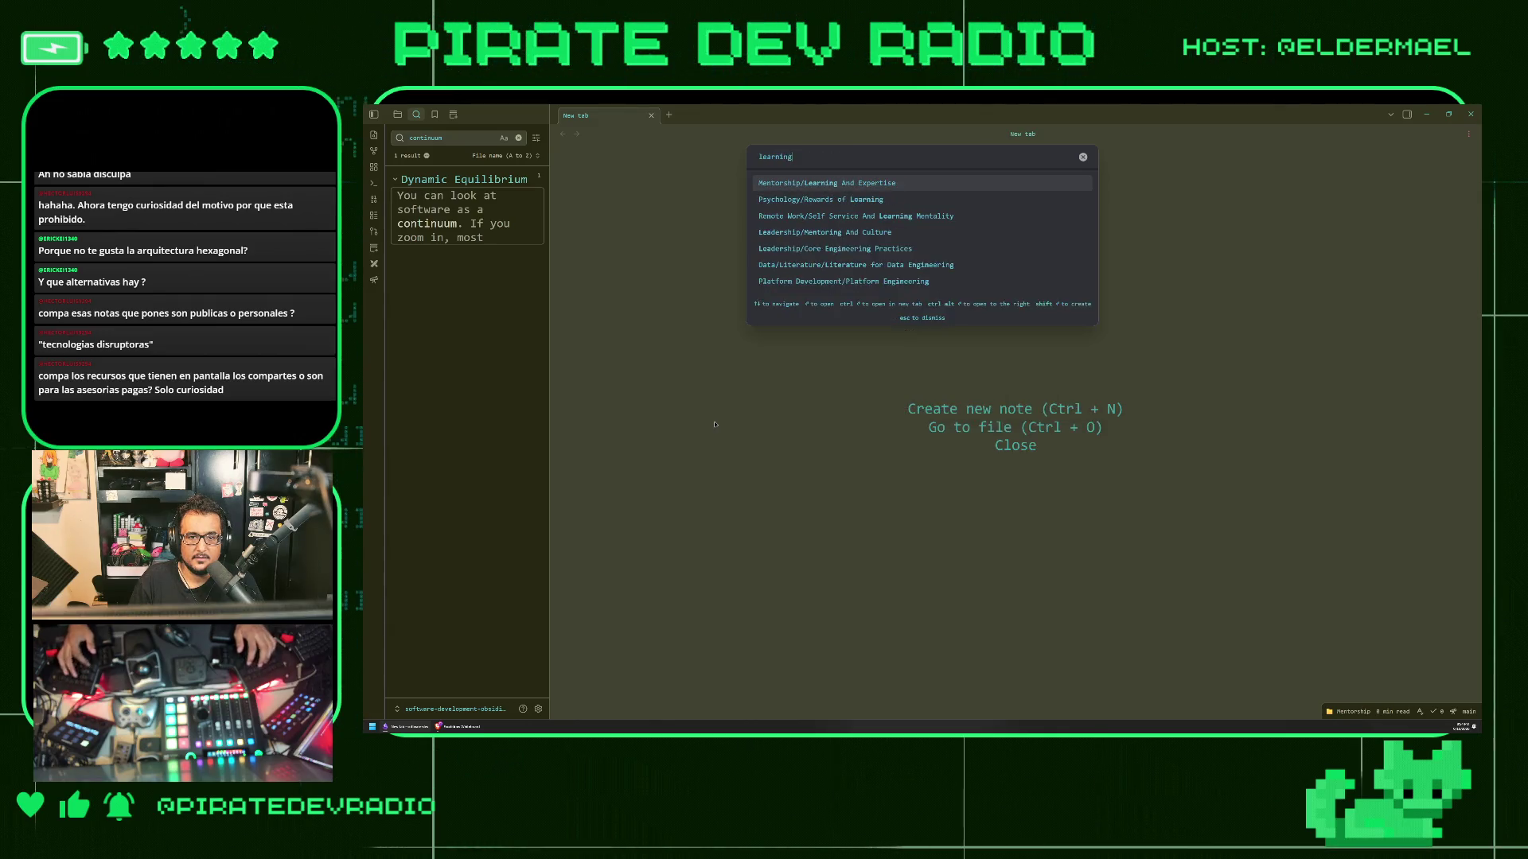
pyautogui.press('Return')
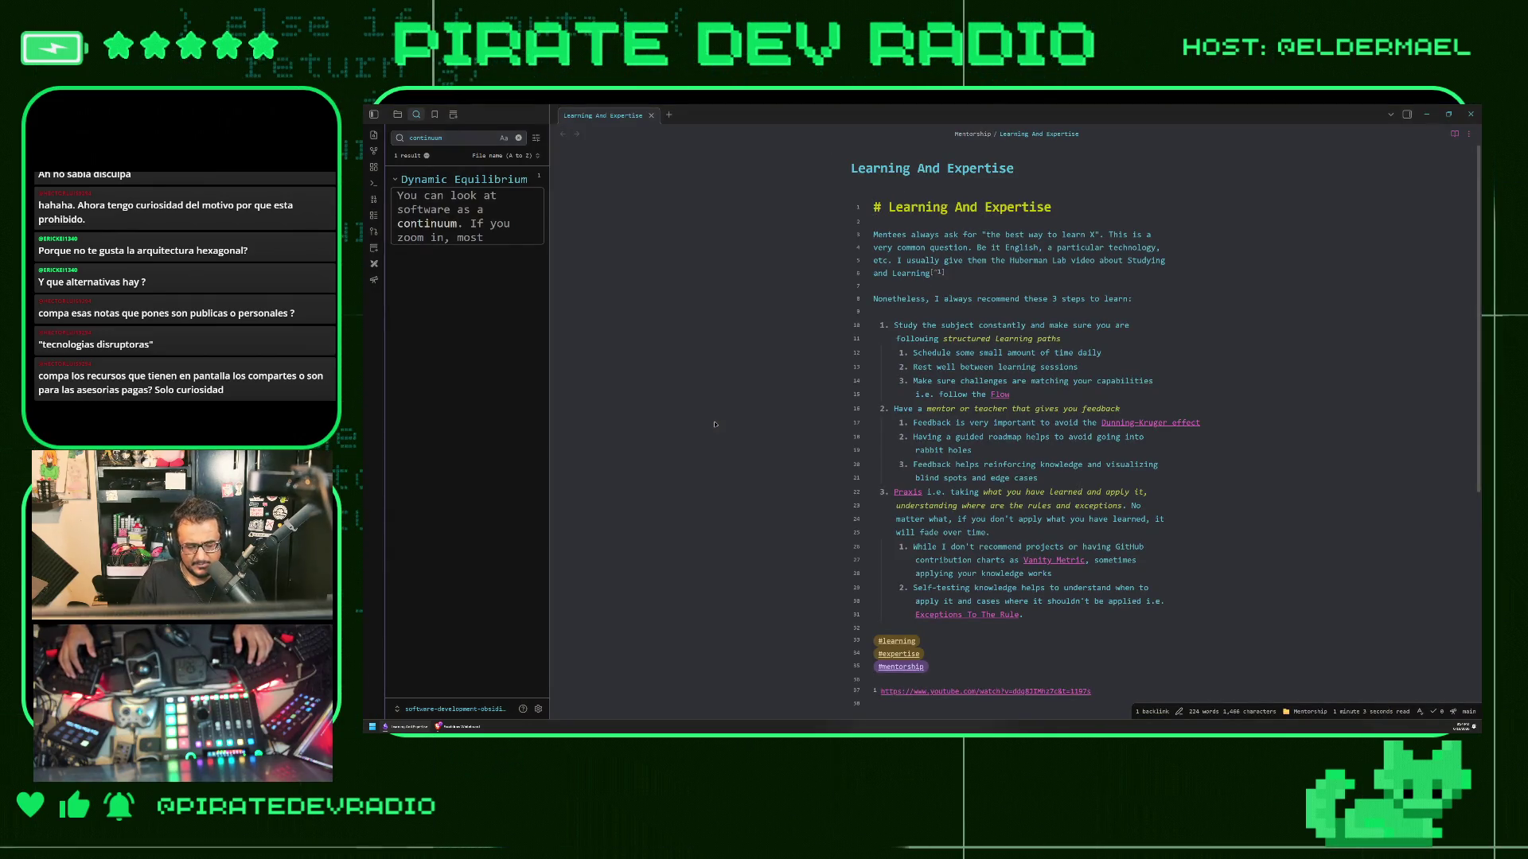
pyautogui.tripleClick(925, 325)
pyautogui.click(954, 338)
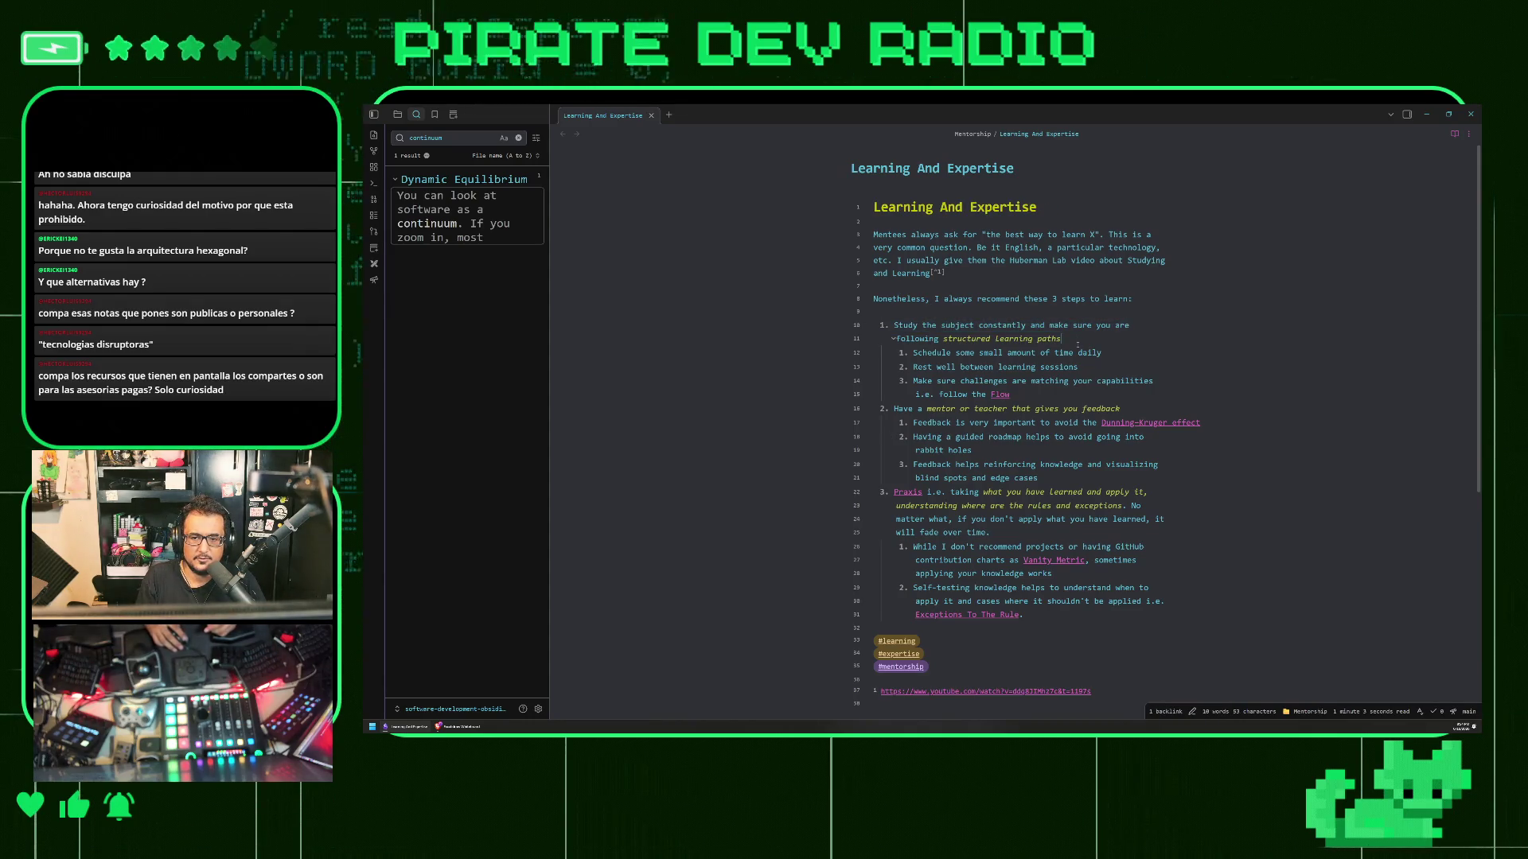
pyautogui.tripleClick(913, 408)
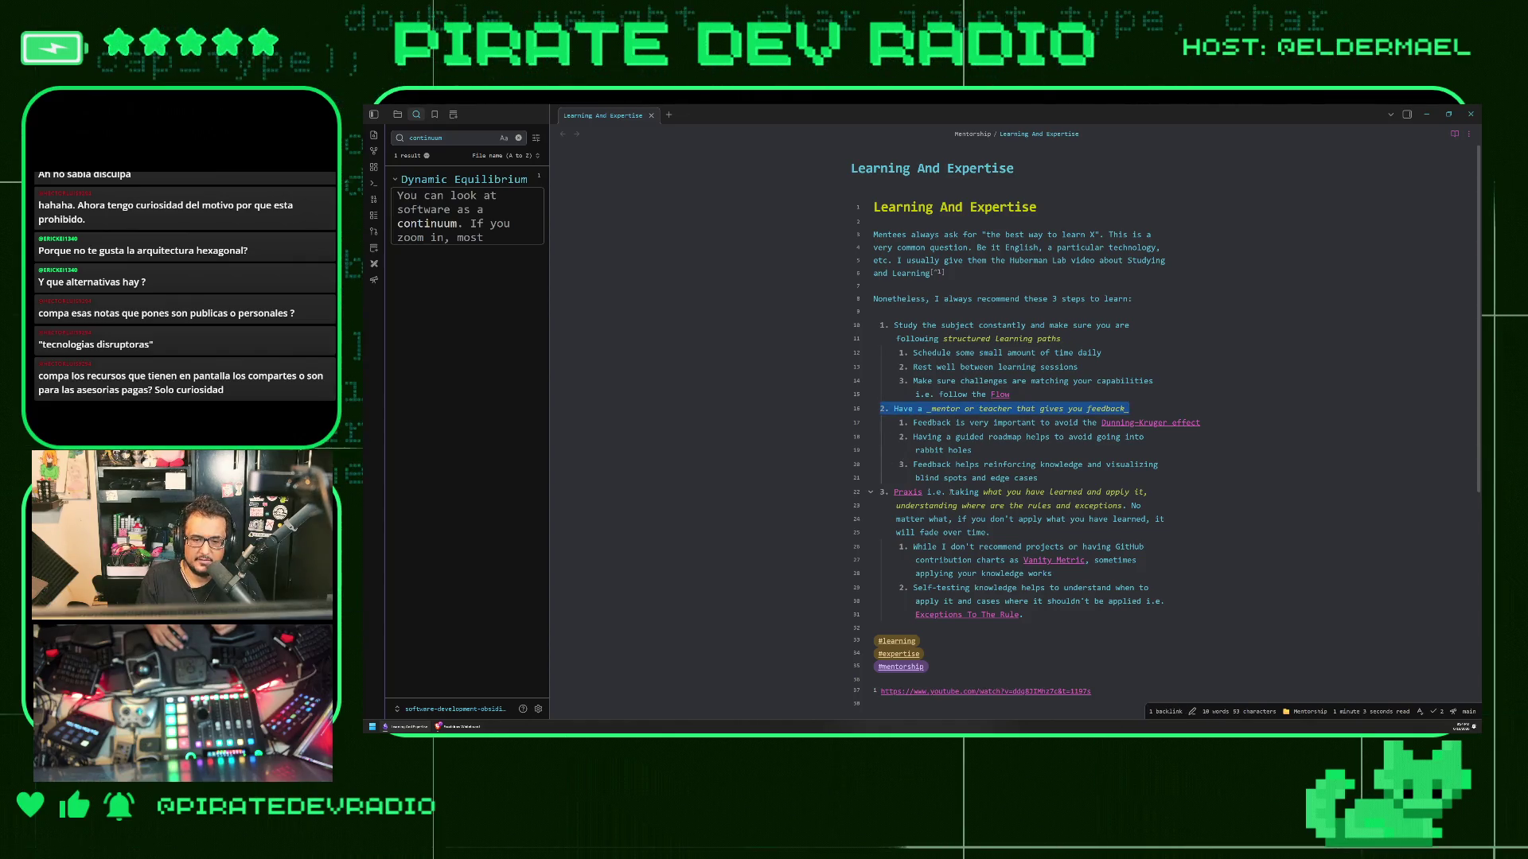
pyautogui.tripleClick(951, 493)
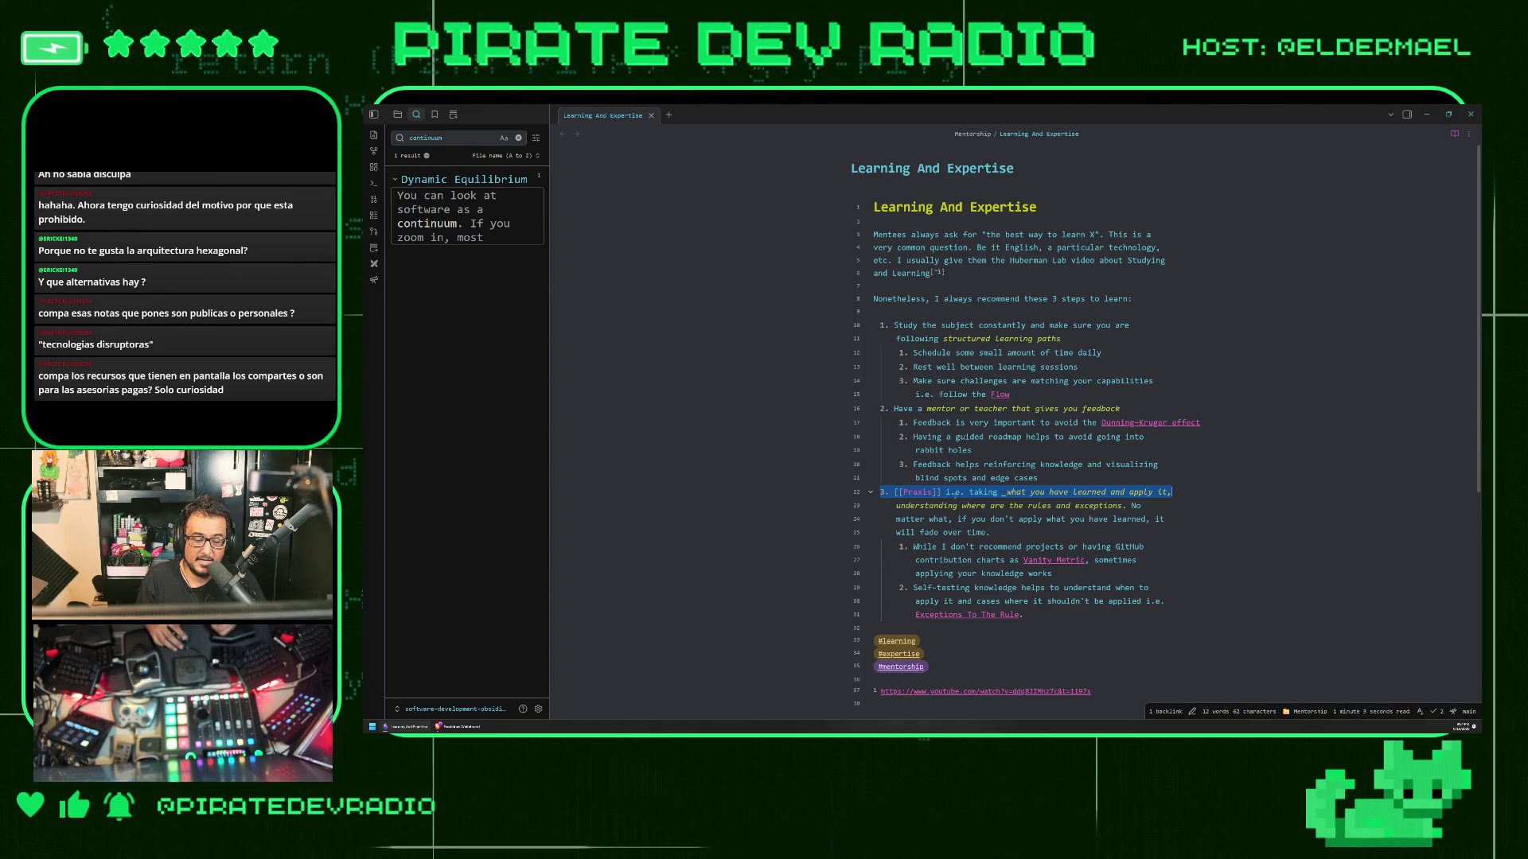
pyautogui.click(954, 493)
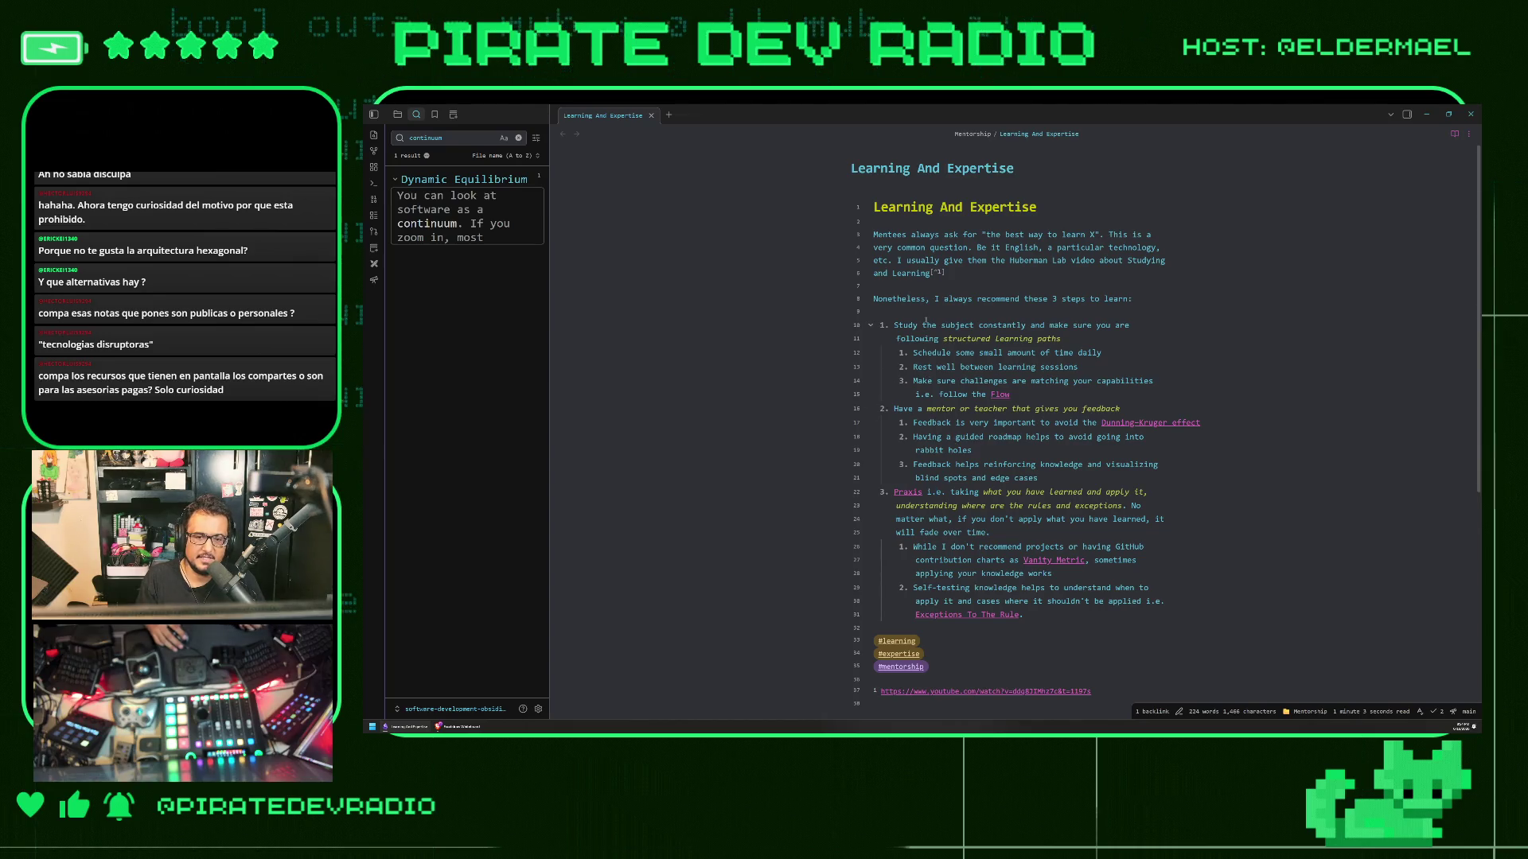
pyautogui.moveTo(1066, 339); pyautogui.dragTo(943, 344)
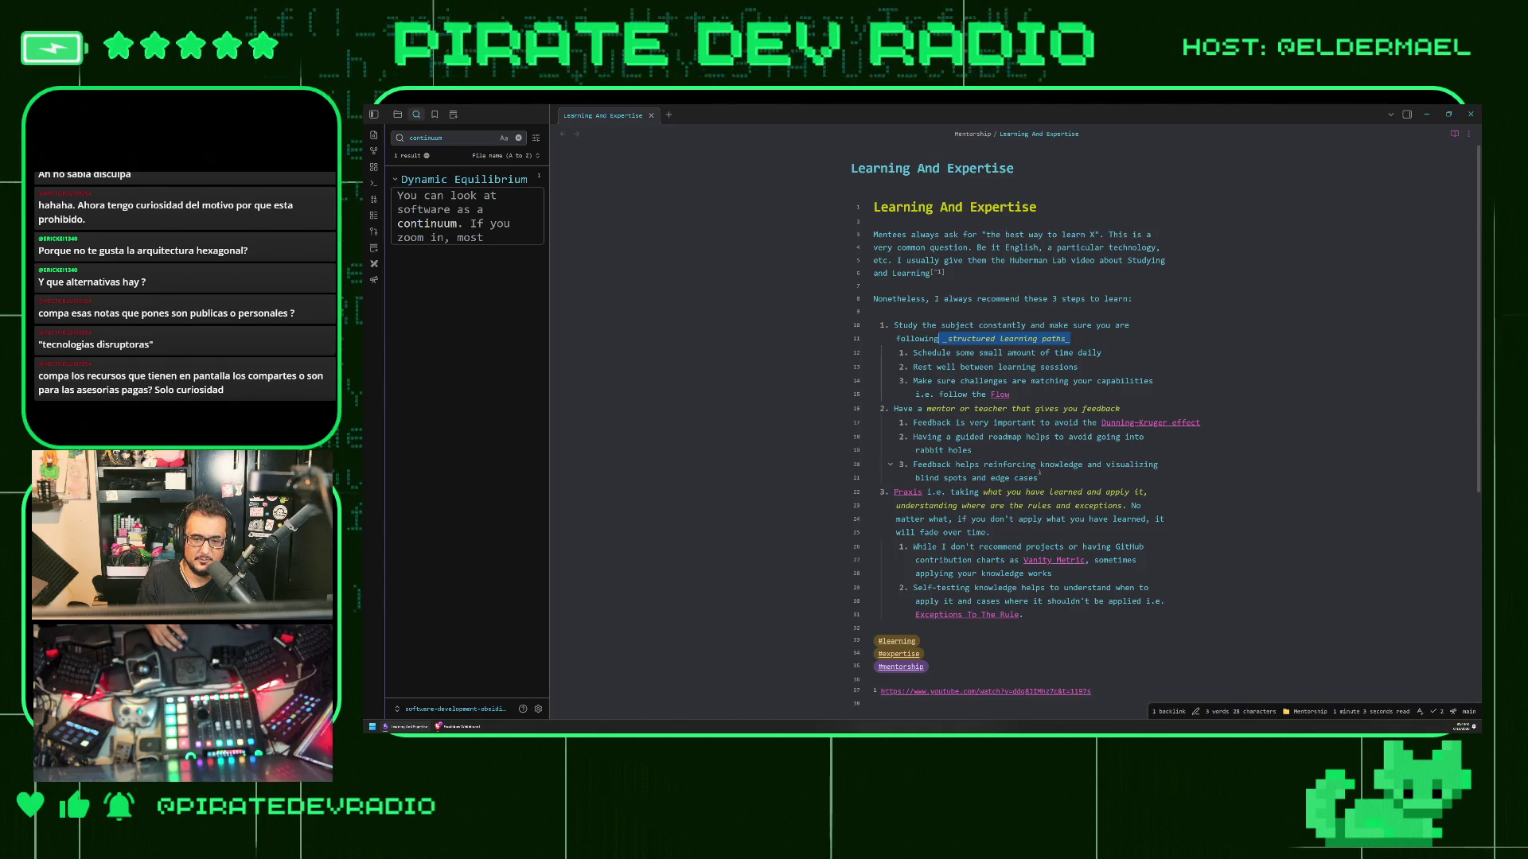
pyautogui.moveTo(1039, 477)
pyautogui.mouseDown()
pyautogui.moveTo(900, 465)
pyautogui.moveTo(899, 422)
pyautogui.mouseUp()
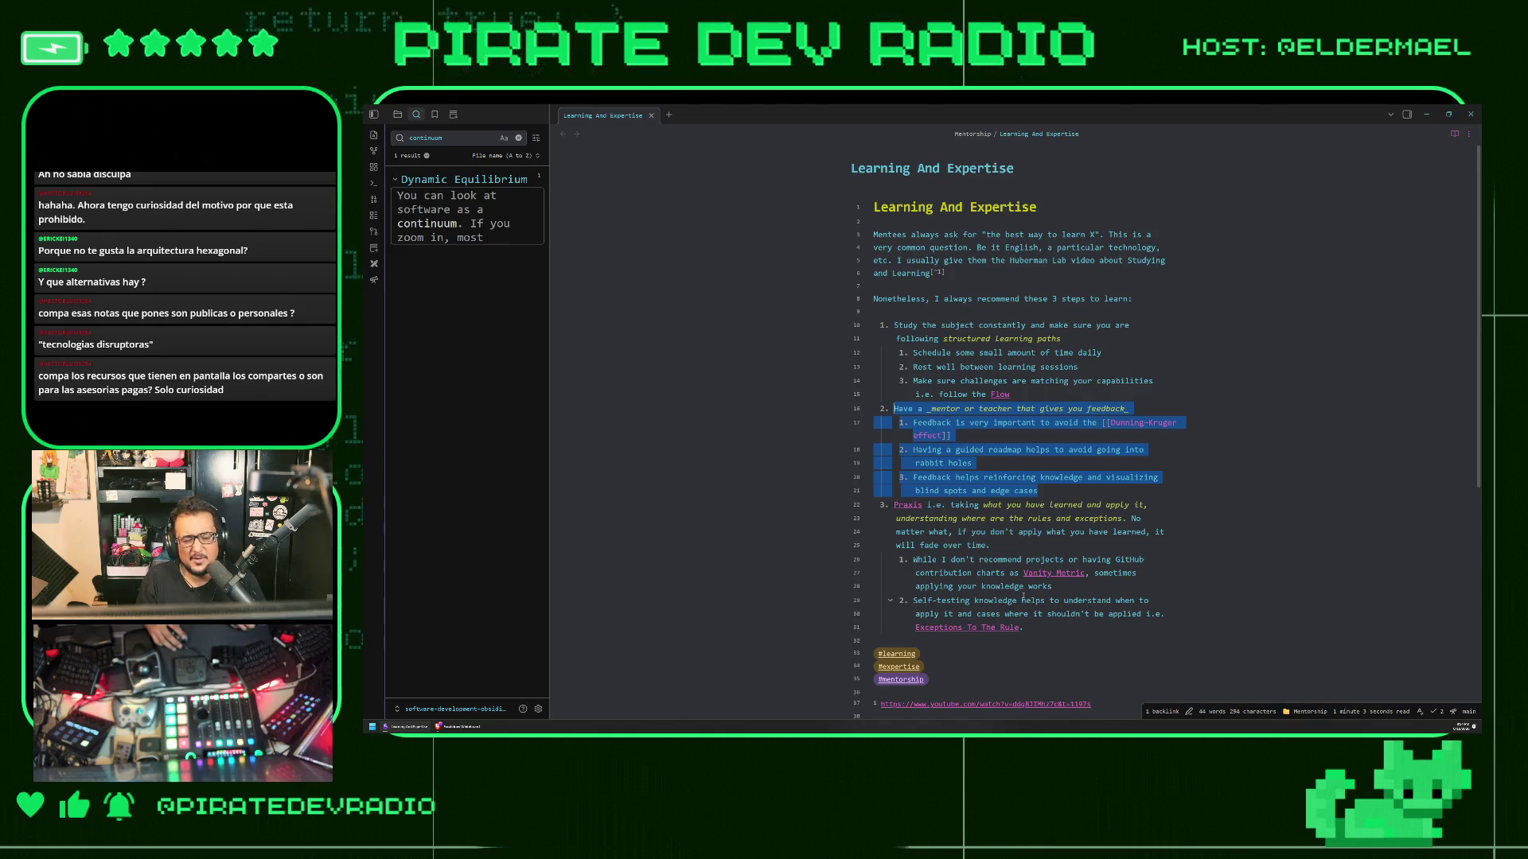
pyautogui.click(1023, 614)
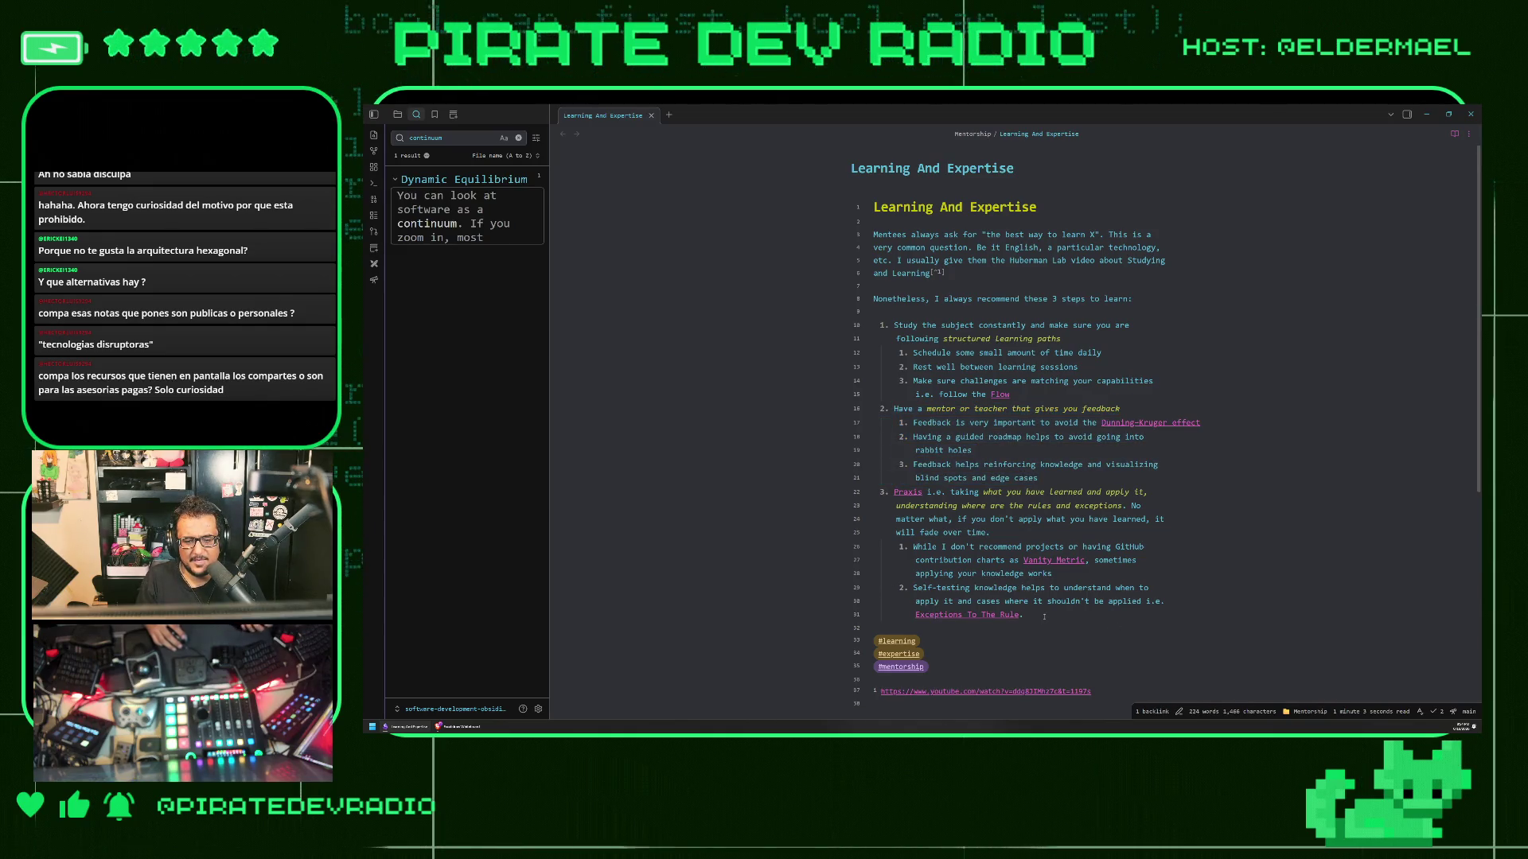
pyautogui.moveTo(1023, 614)
pyautogui.mouseDown()
pyautogui.moveTo(955, 531)
pyautogui.moveTo(893, 493)
pyautogui.mouseUp()
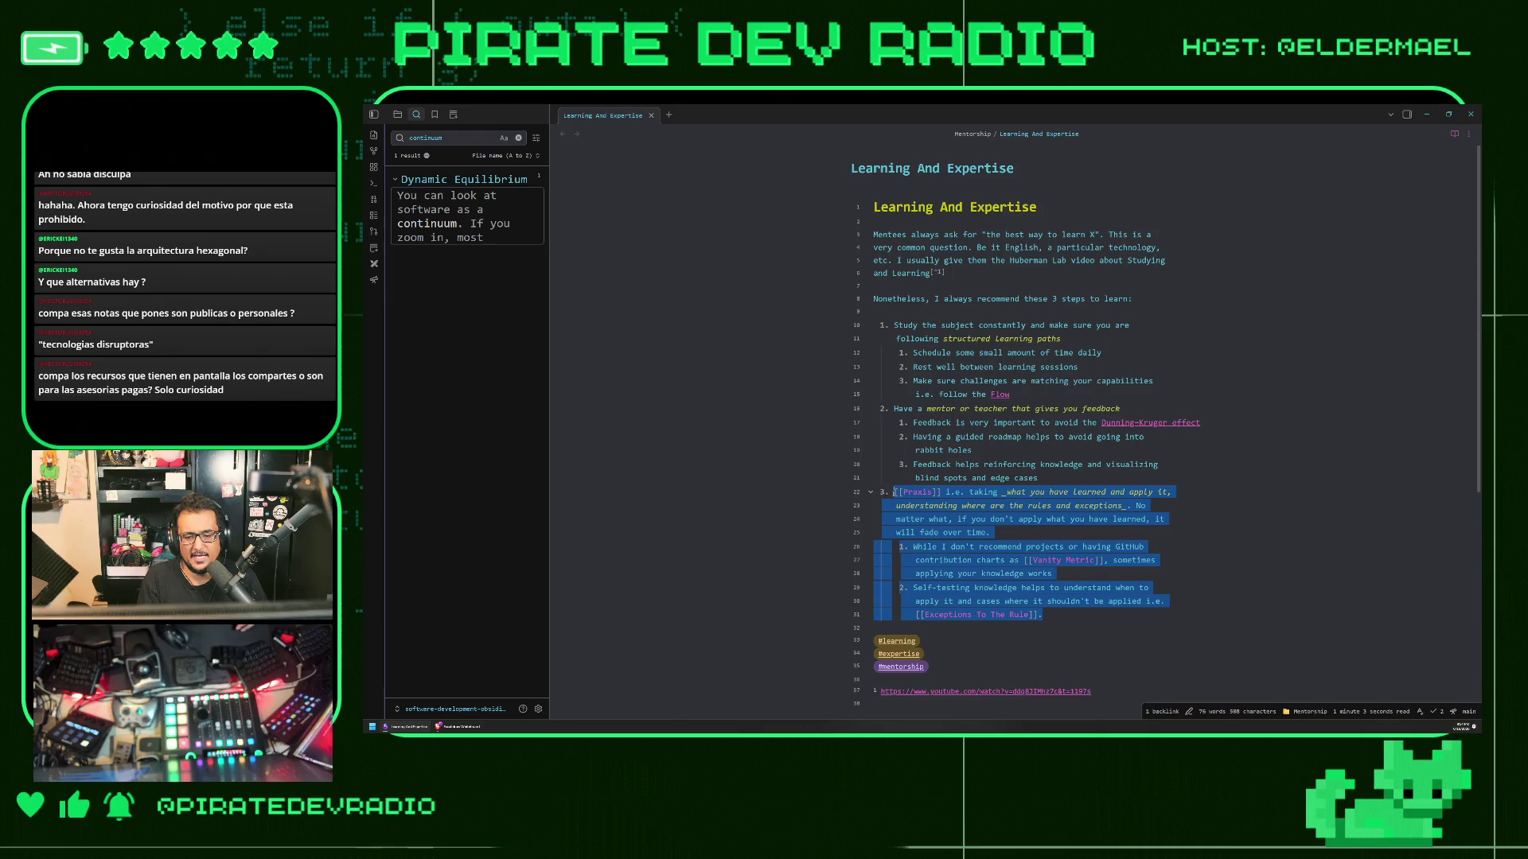
pyautogui.click(1025, 615)
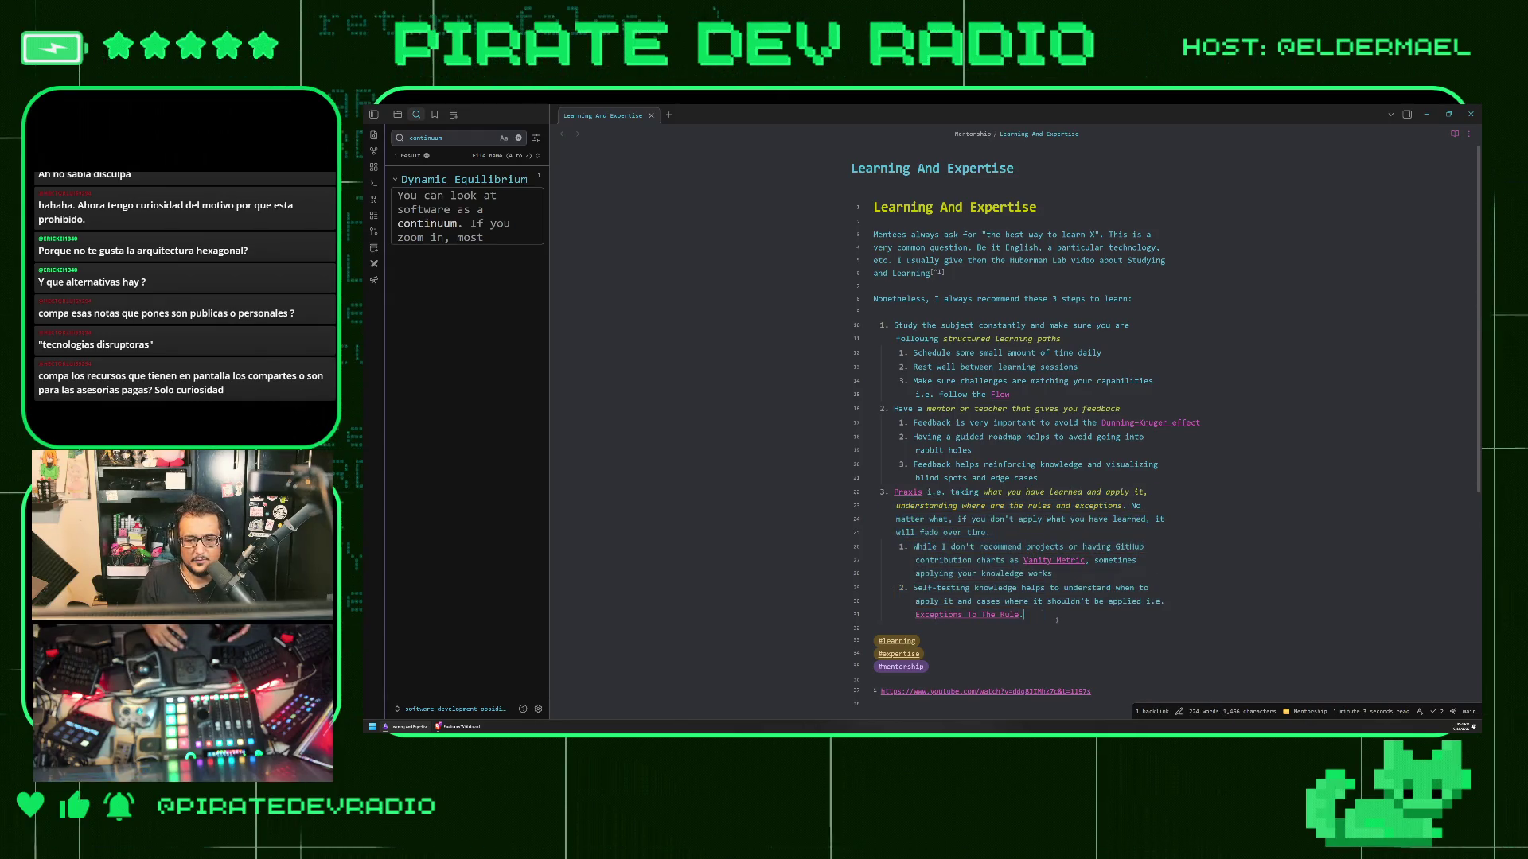
pyautogui.moveTo(1025, 614)
pyautogui.mouseDown()
pyautogui.moveTo(876, 438)
pyautogui.moveTo(847, 316)
pyautogui.mouseUp()
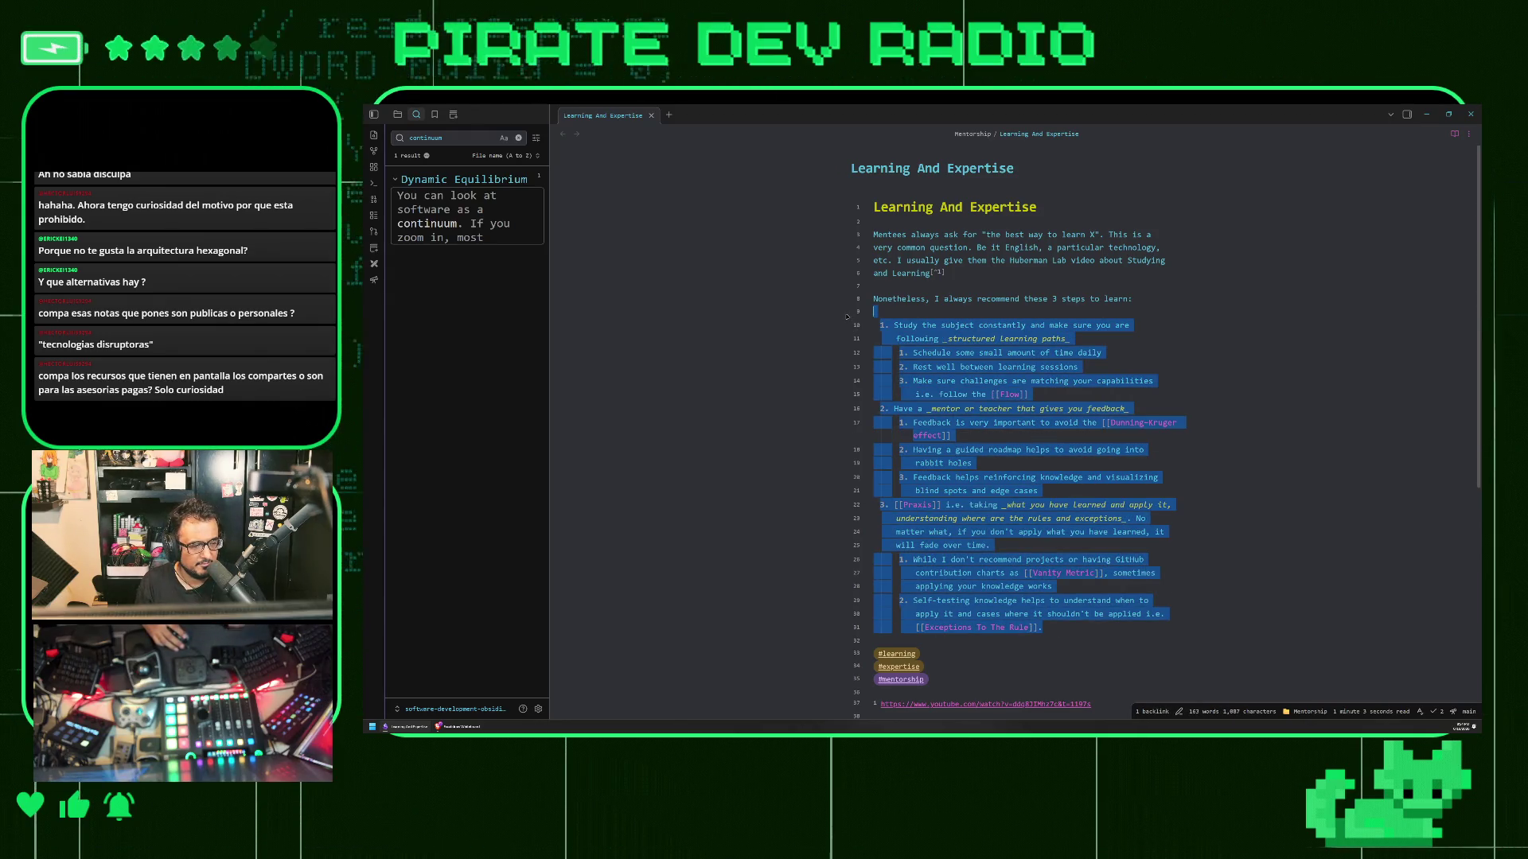